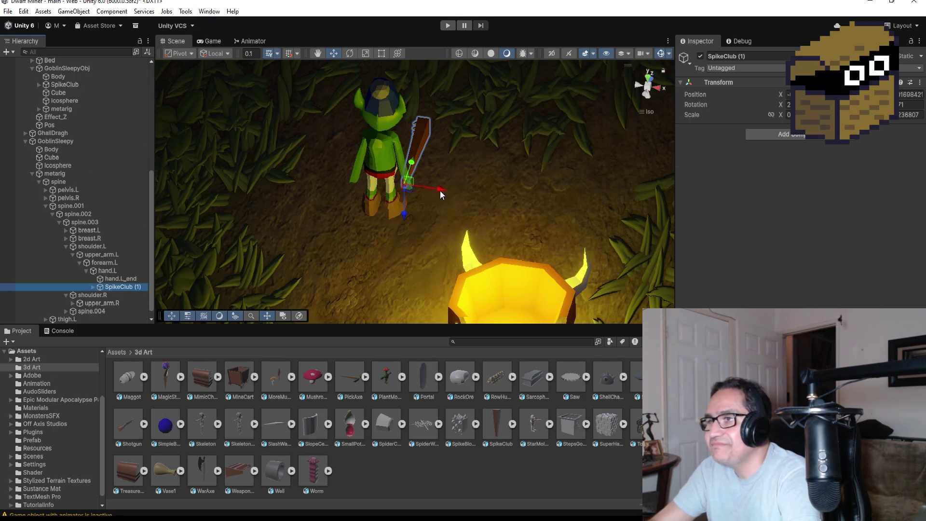
Orbit around the goblin and collapse its spine bone hierarchy in the Hierarchy
scroll(440, 195, "up", 2)
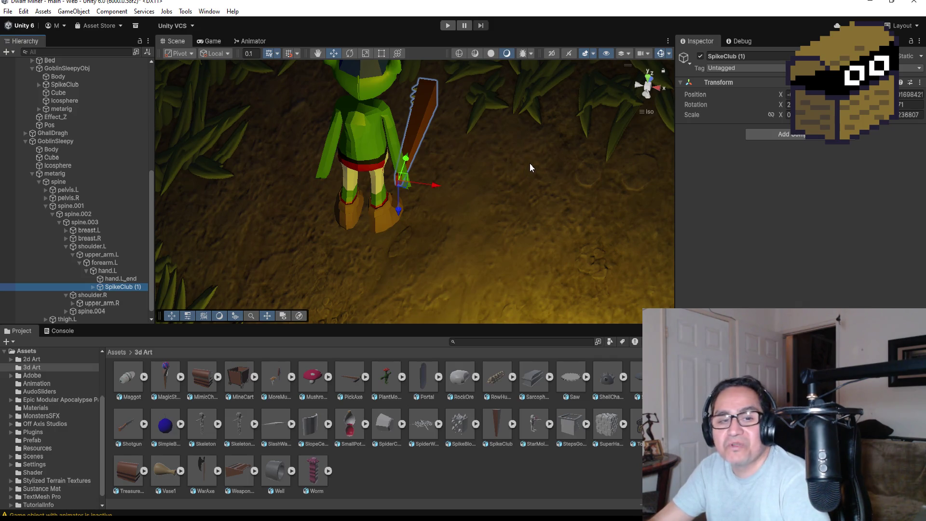
mouse_move(530, 167)
left_mouse_down()
mouse_move(498, 103)
mouse_move(244, 85)
mouse_move(556, 155)
left_mouse_up()
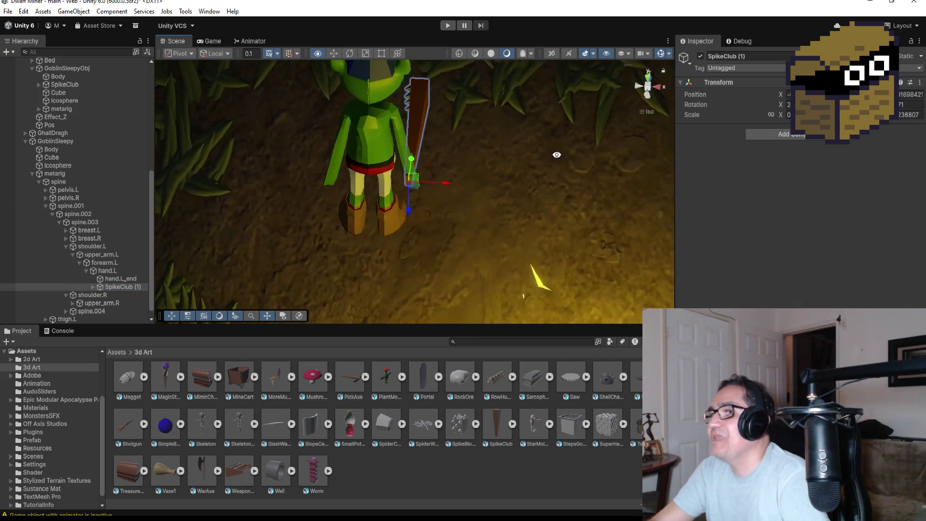
scroll(485, 155, "down", 4)
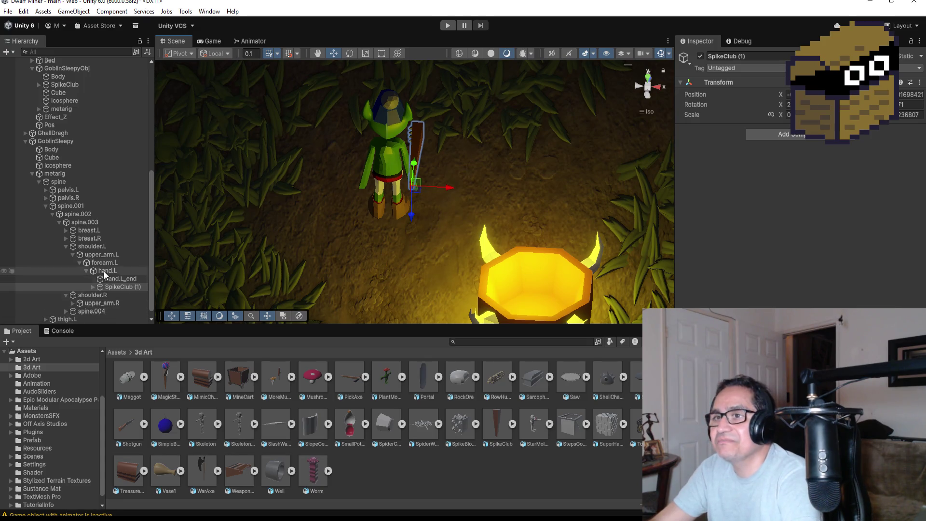
left_click(43, 182)
Collapse ParentSleepyGoblin and select GoblinSleepy to inspect its Rigidbody and Box Collider
scroll(24, 278, "up", 2)
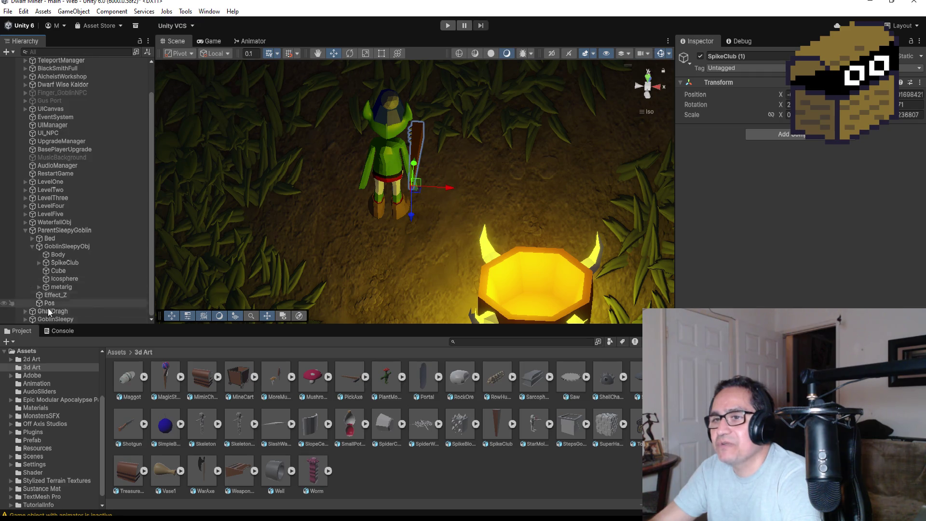
left_click(27, 230)
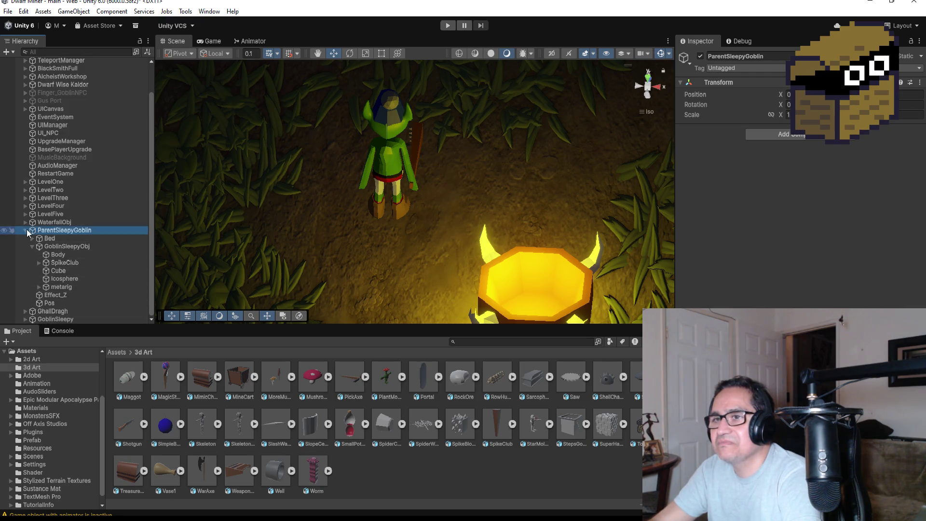
left_click(30, 230)
left_click(51, 280)
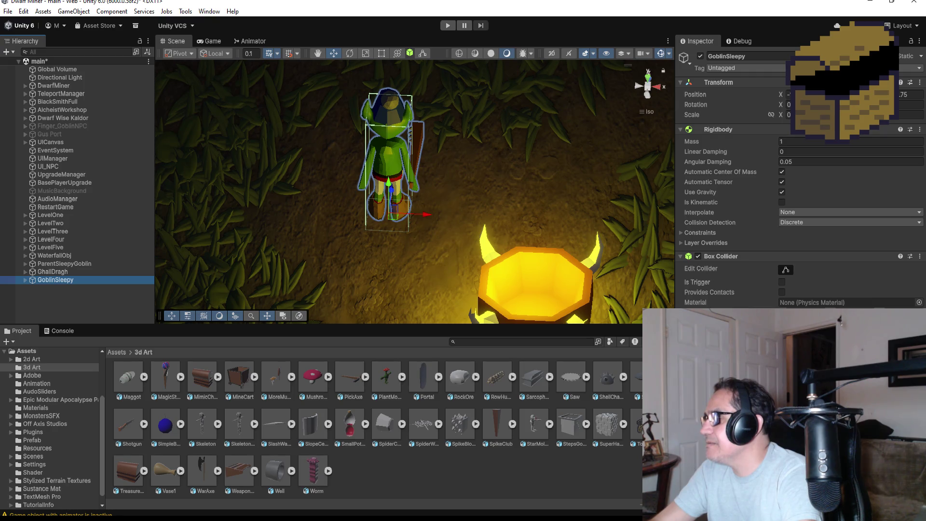
mouse_move(433, 186)
left_mouse_down()
mouse_move(632, 159)
mouse_move(709, 161)
mouse_move(269, 161)
mouse_move(75, 177)
mouse_move(591, 180)
left_mouse_up()
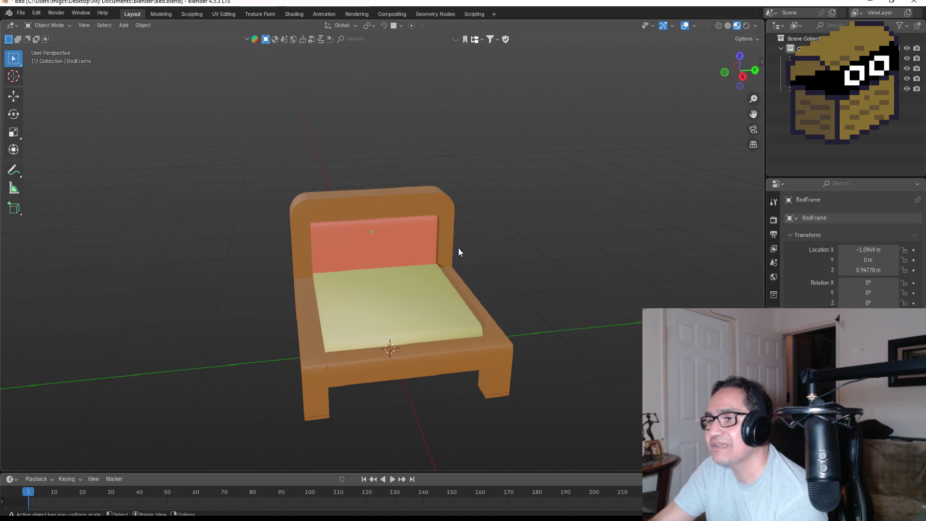
mouse_move(459, 248)
left_mouse_down()
mouse_move(558, 256)
mouse_move(620, 231)
mouse_move(486, 250)
mouse_move(352, 247)
mouse_move(571, 262)
mouse_move(568, 273)
left_mouse_up()
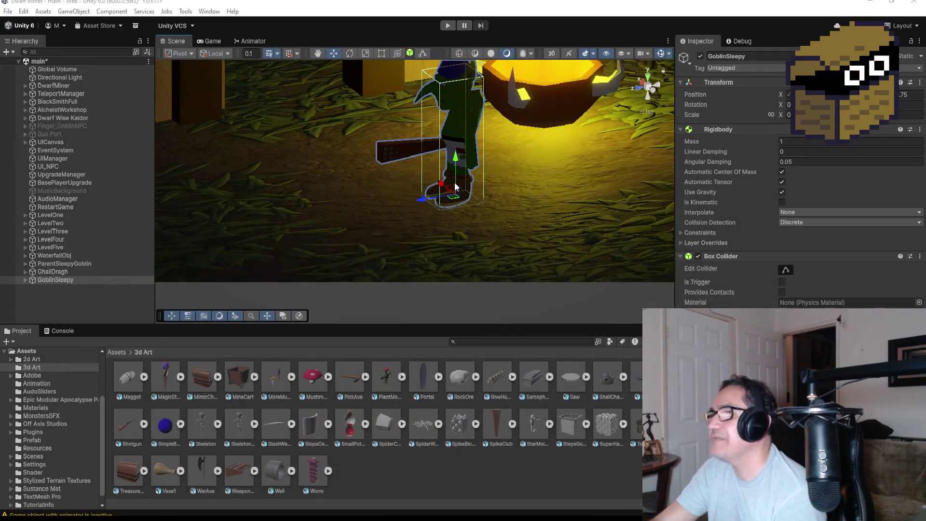
scroll(455, 187, "down", 5)
scroll(476, 163, "up", 4)
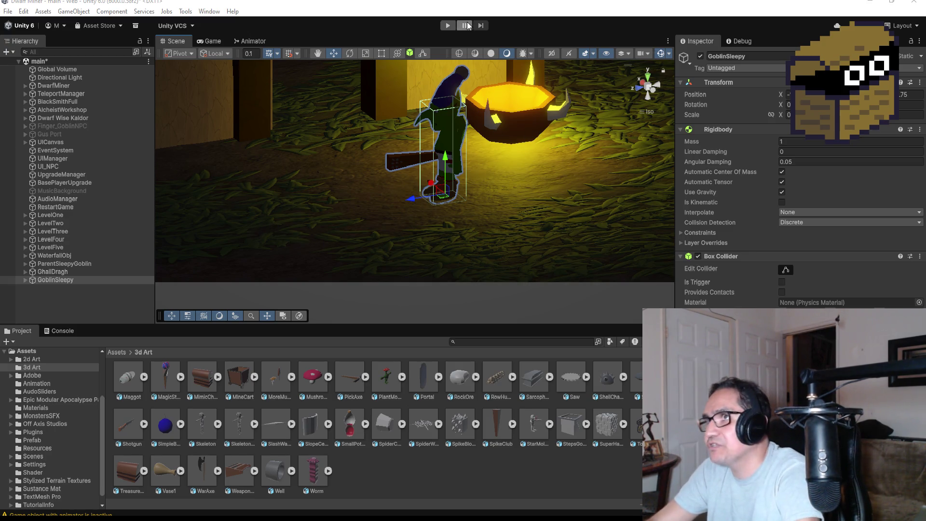
left_click(449, 26)
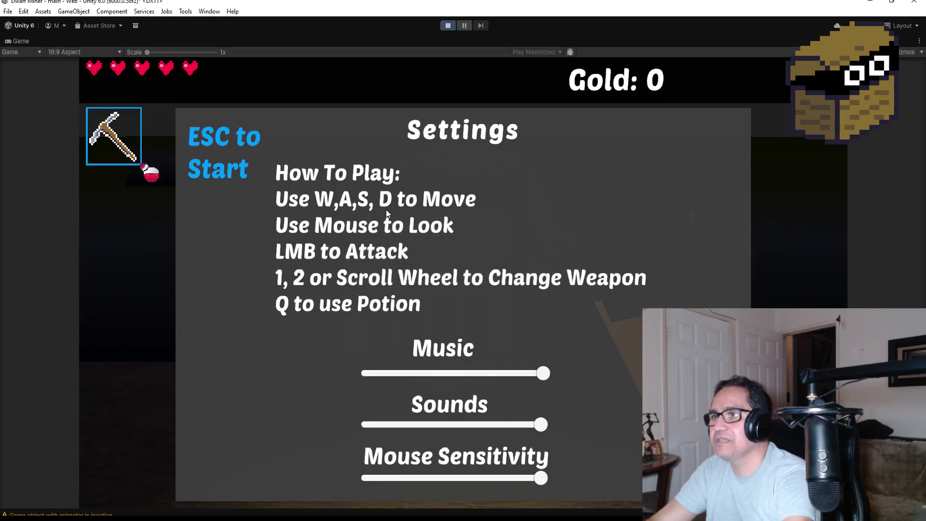
Dismiss the game's Settings overlay to start playing
key("Escape")
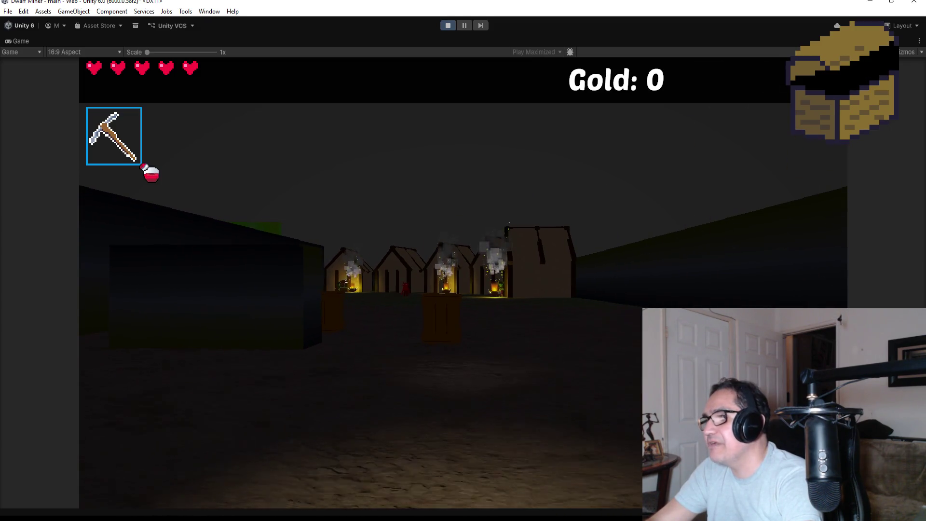
Equip the fire weapon and shoot the crate to collect gold
key("2")
key("w")
left_click(463, 282)
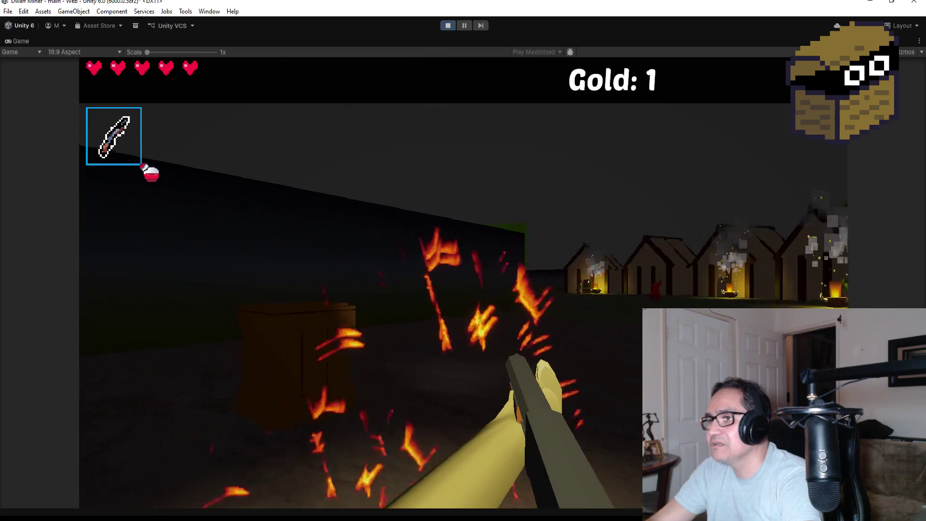
left_click(463, 283)
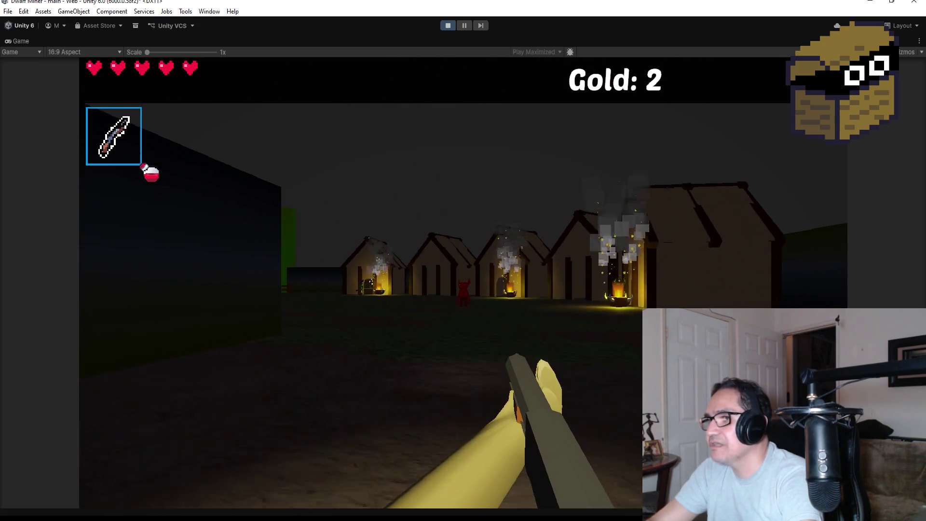
Walk into the village, kill the red demon and fire at the approaching goblin
key("w")
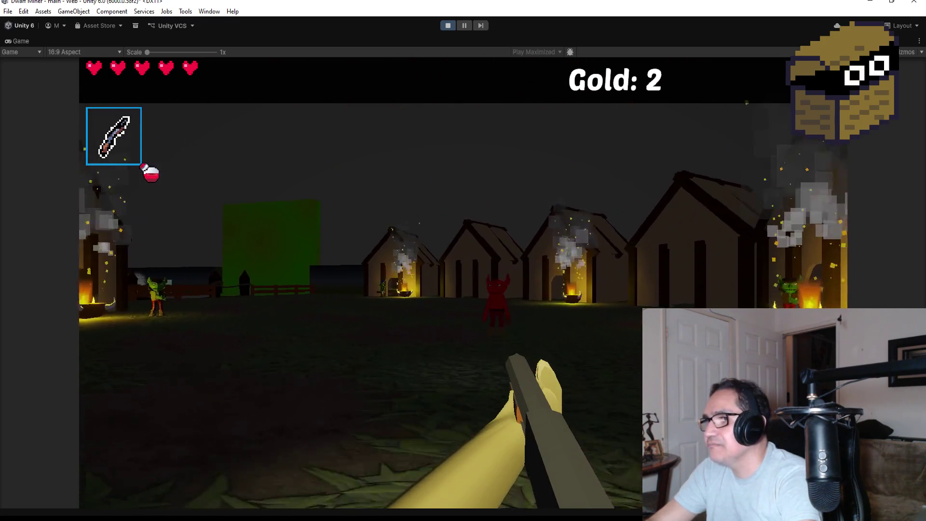
left_click(463, 283)
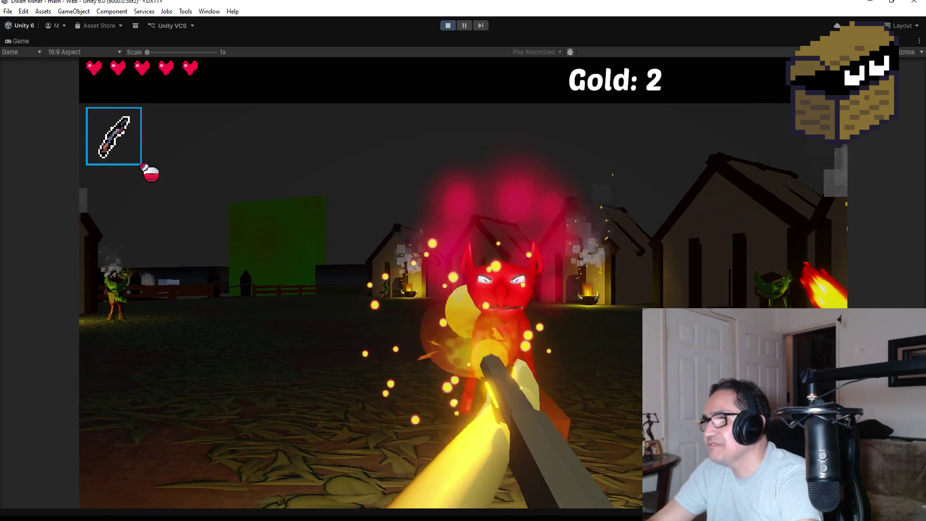
left_click(463, 282)
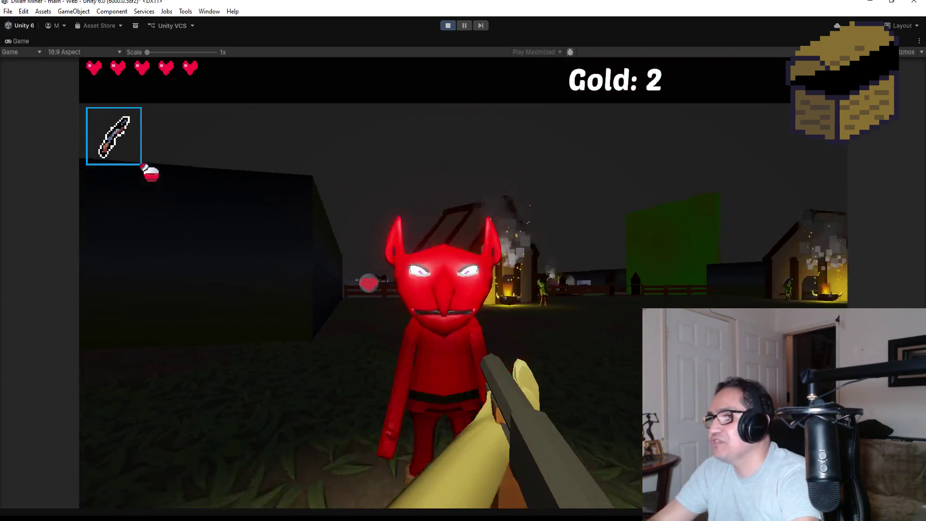
left_click(463, 282)
left_click(463, 283)
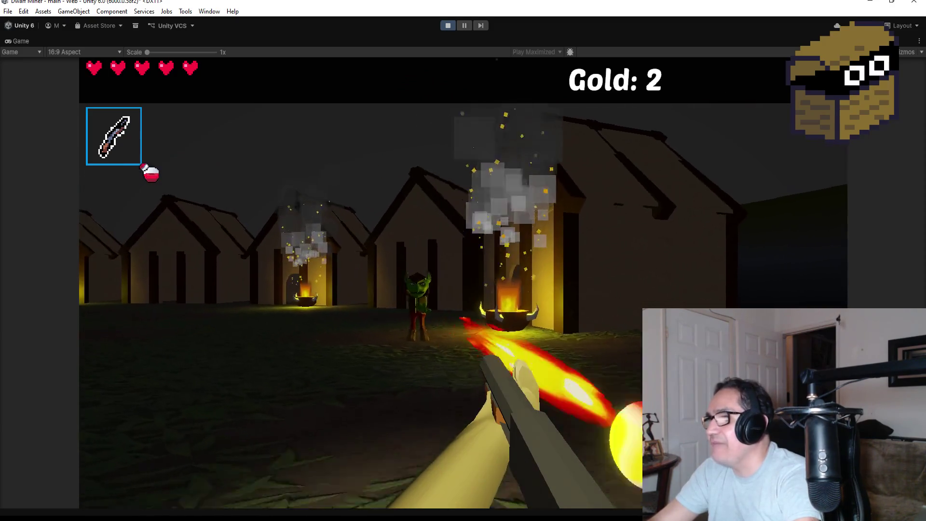
left_click(463, 282)
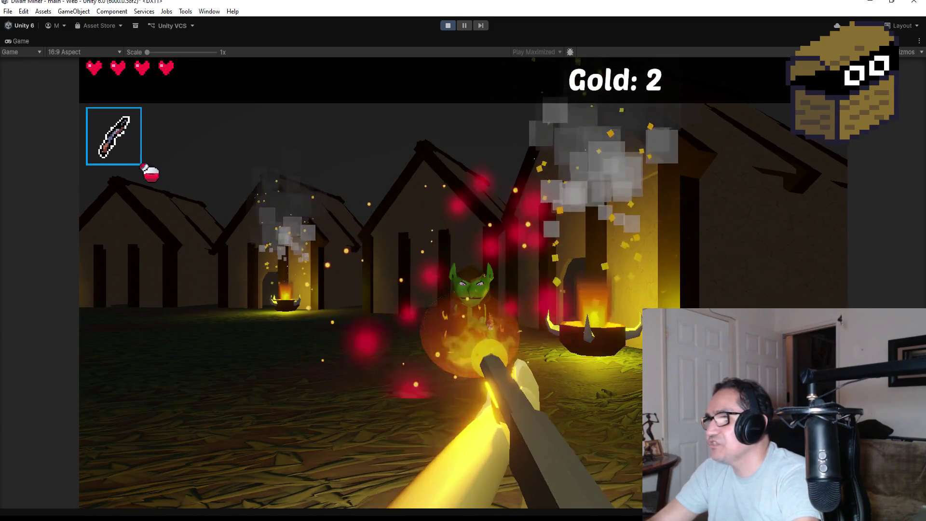
Walk into the house past the sleeping goblin, then back out near the brazier goblin
key("w")
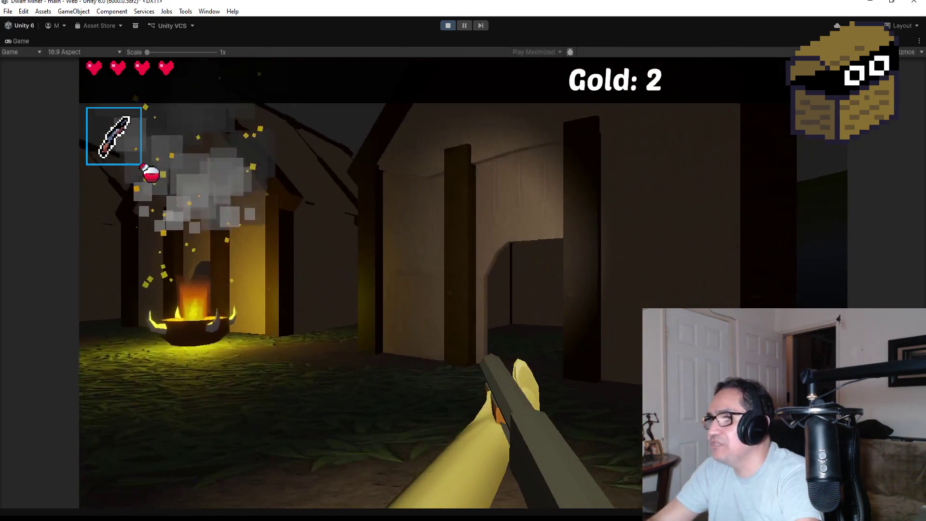
key("w")
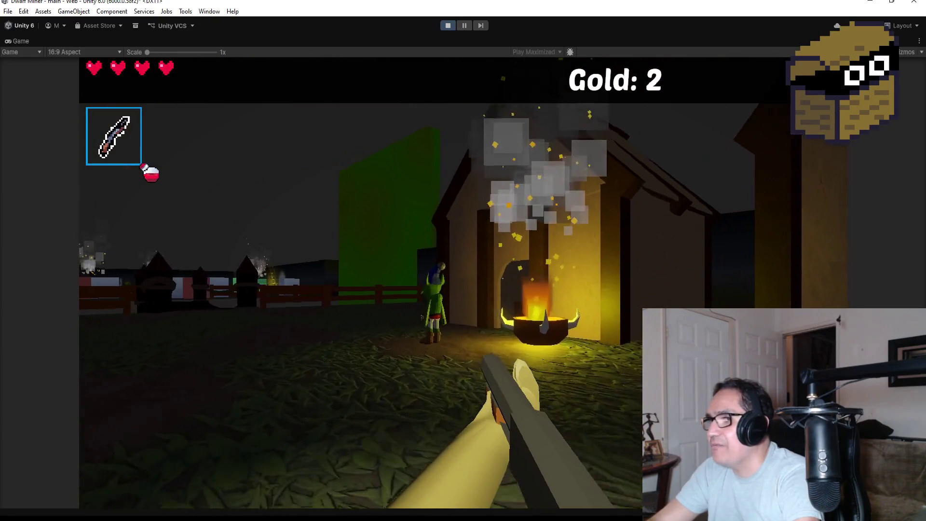
key("w")
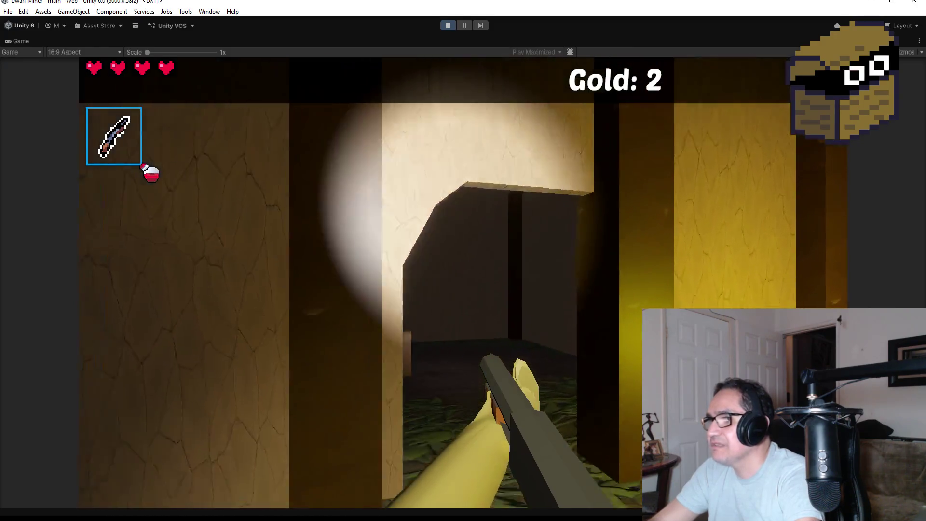
key("w")
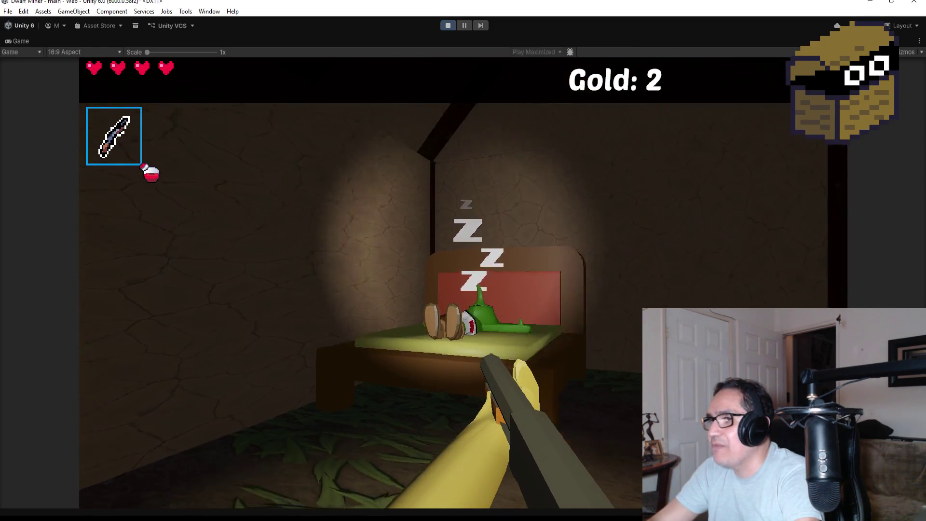
key("w")
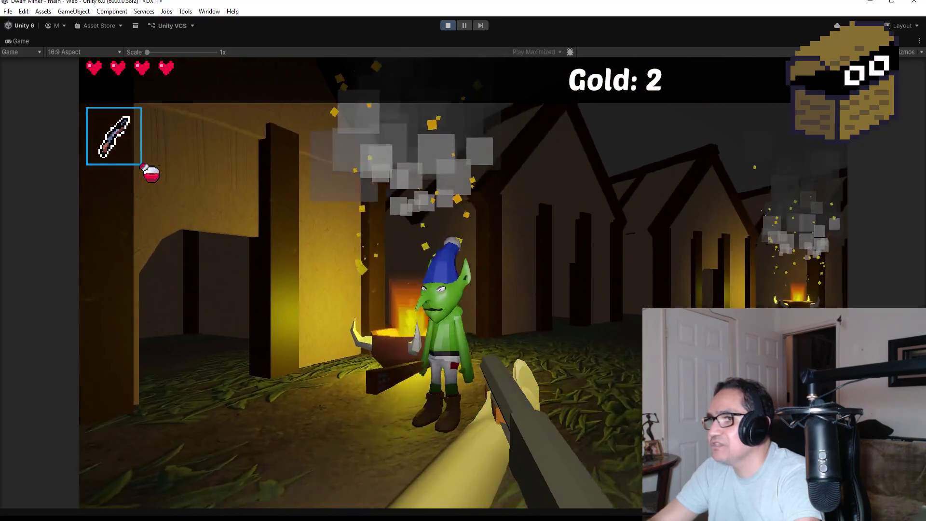
key("w")
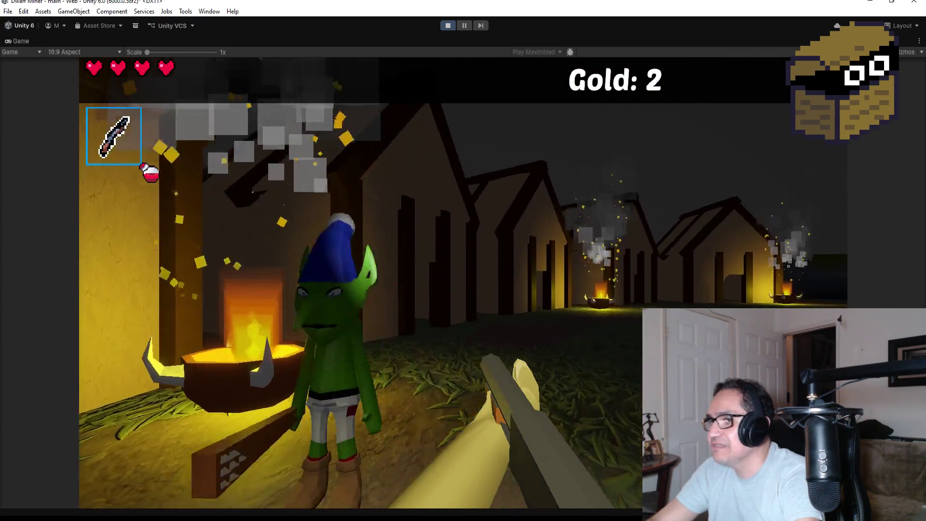
key("s")
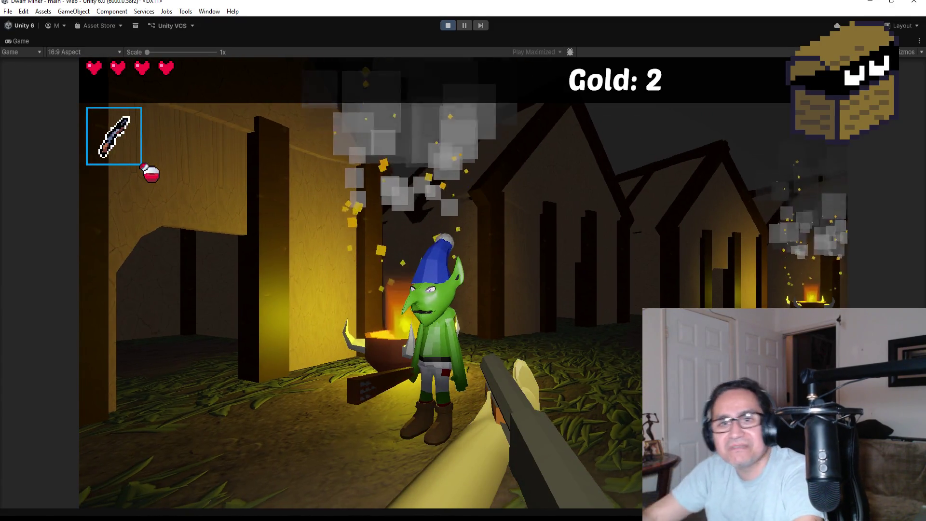
mouse_move(463, 284)
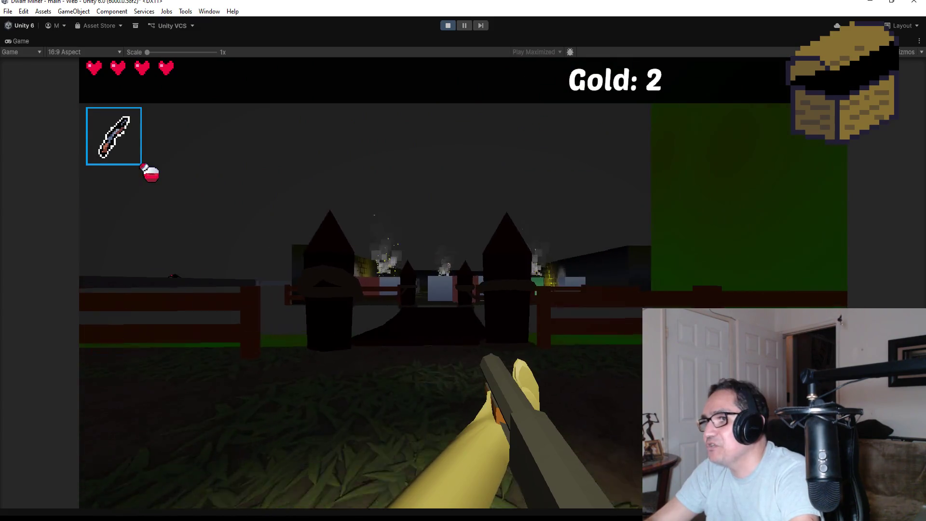
Walk through the gate and shoot the goblin beyond it twice
key("w")
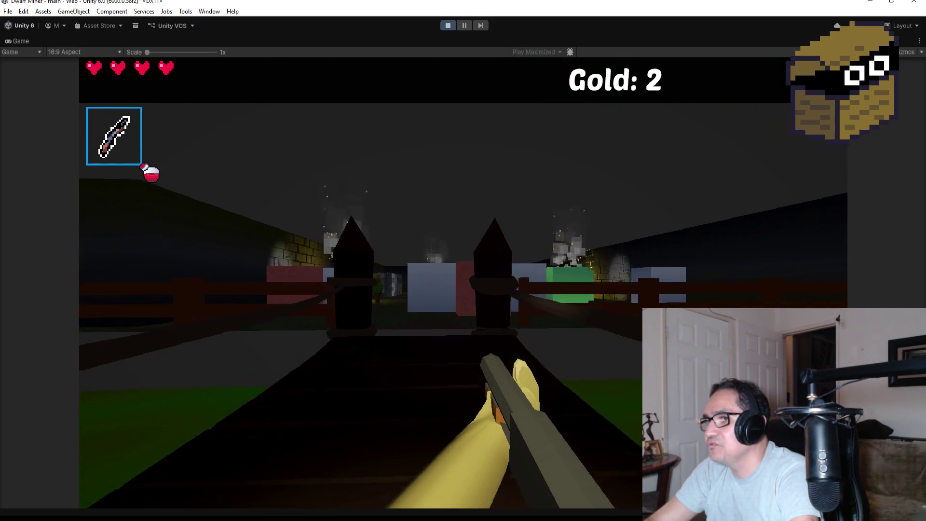
key("w")
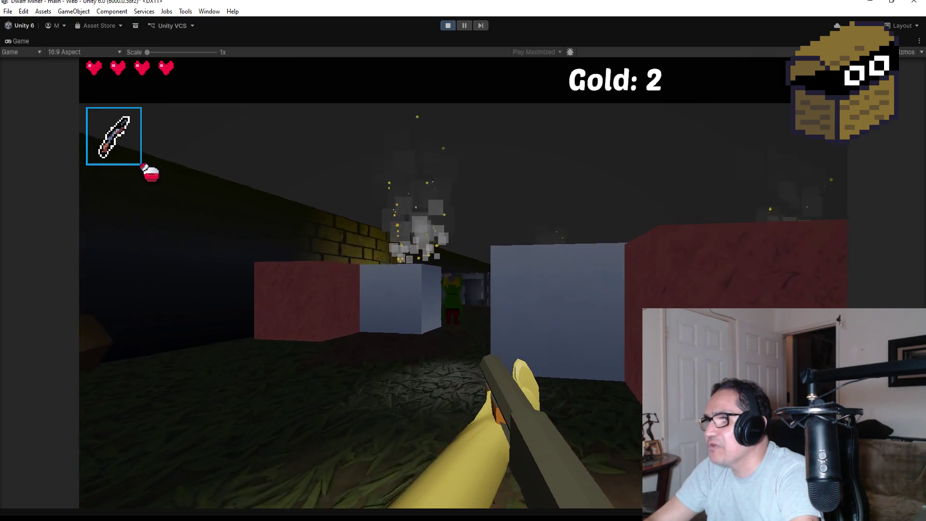
left_click(463, 260)
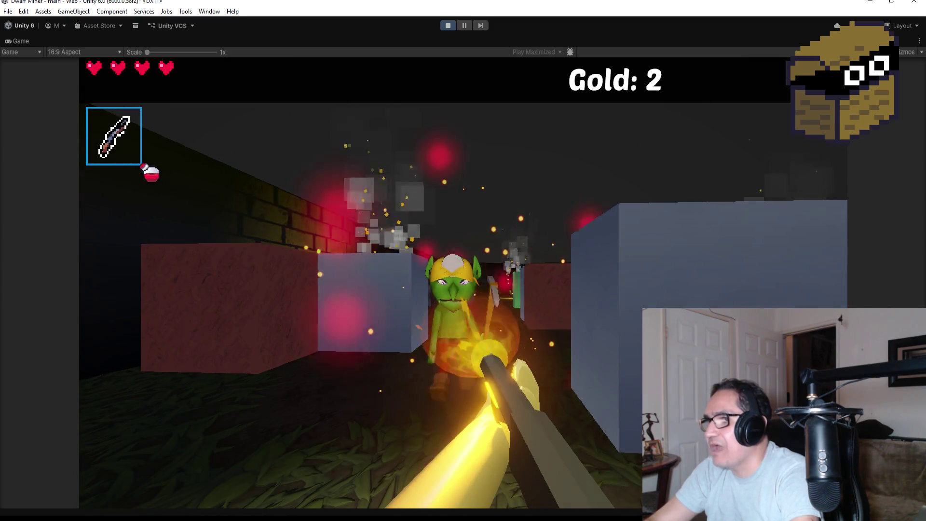
left_click(463, 261)
Switch to the pickaxe and mine the wall and red block for gems, reaching Gold 9
scroll(463, 261, "down", 1)
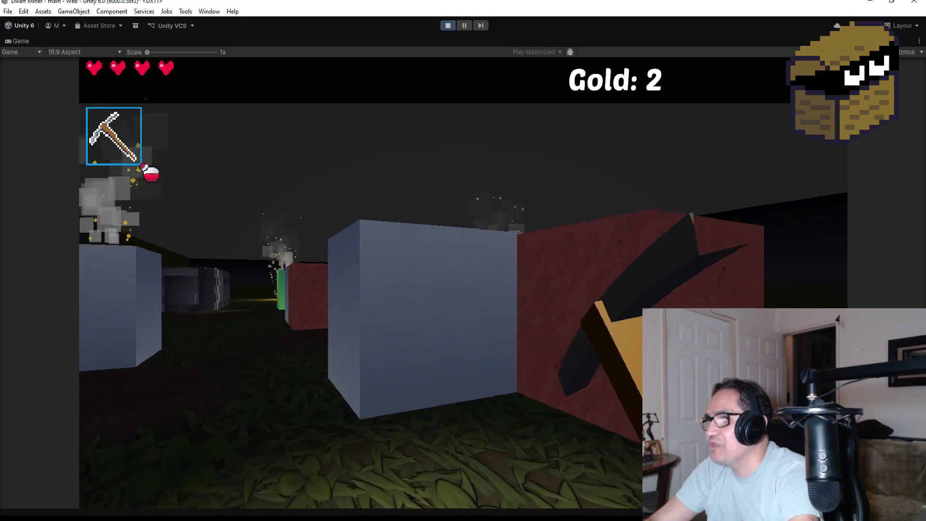
left_click(463, 261)
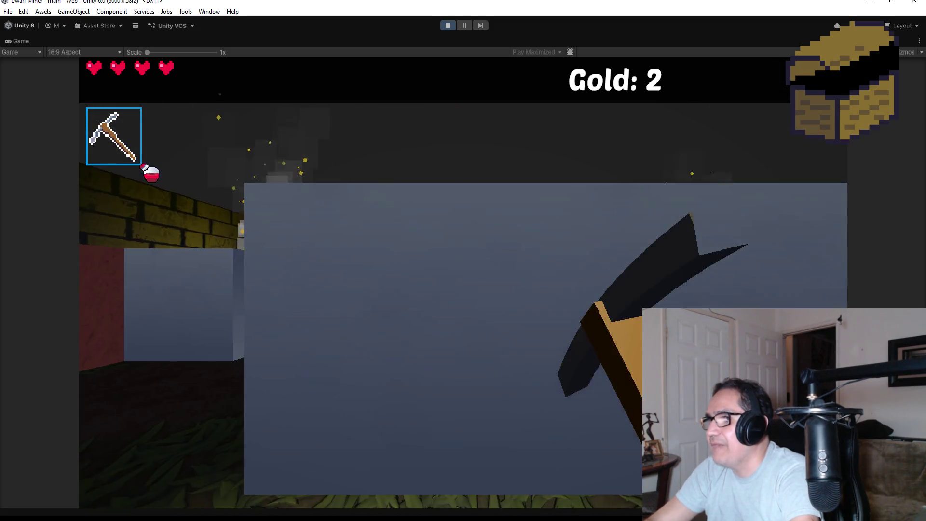
left_click(463, 260)
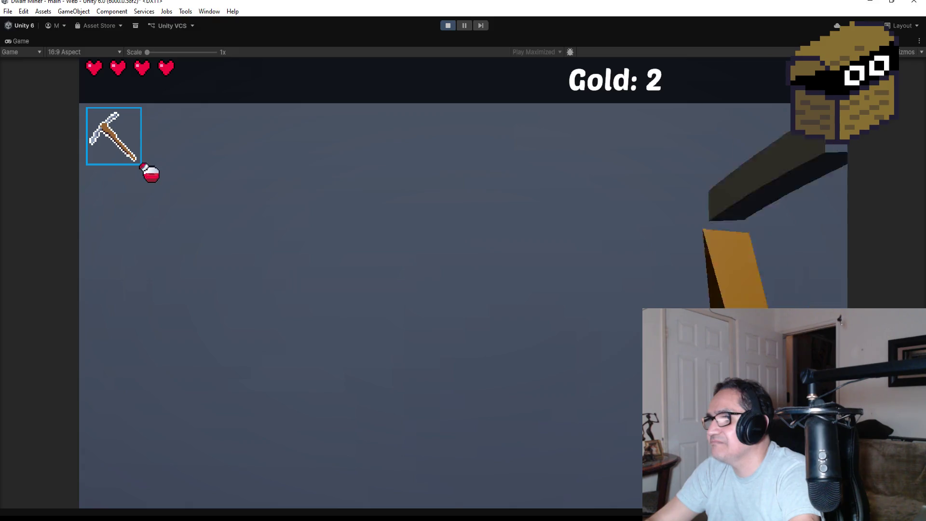
key("s")
key("w")
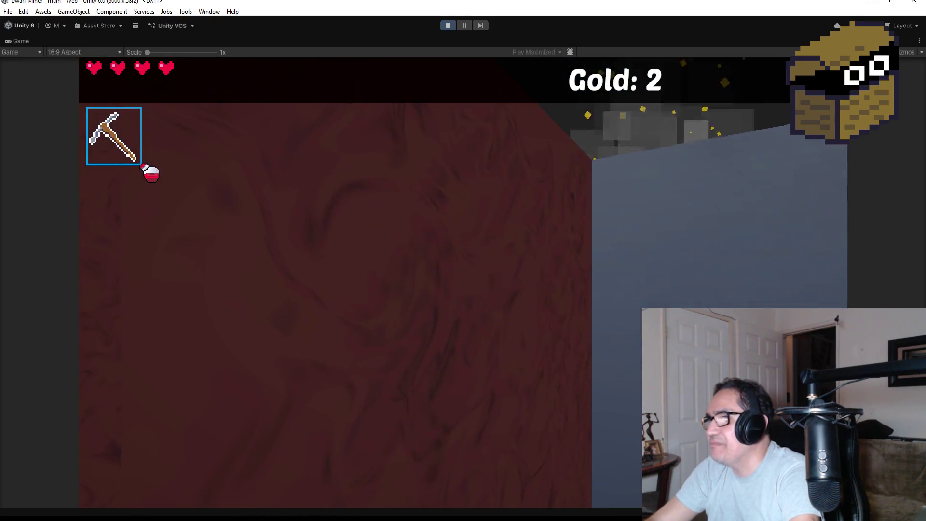
key("s")
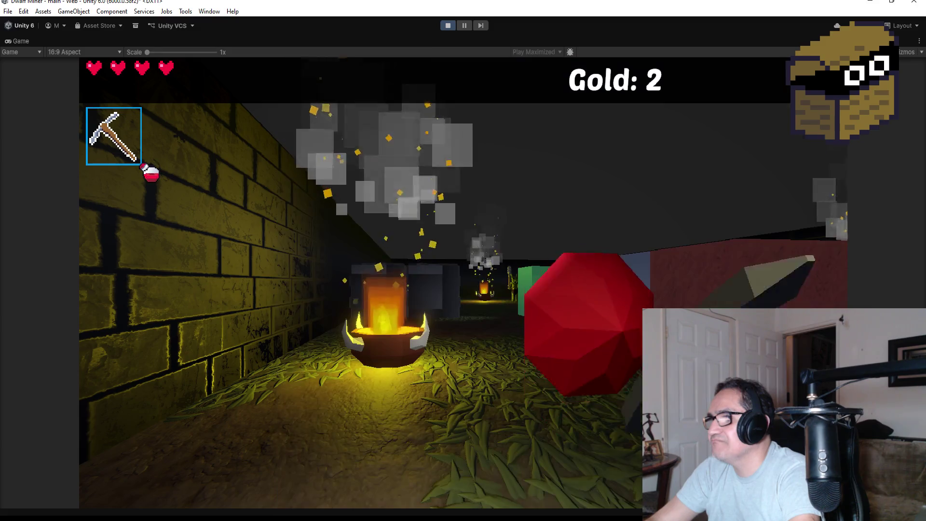
key("w")
left_click(463, 261)
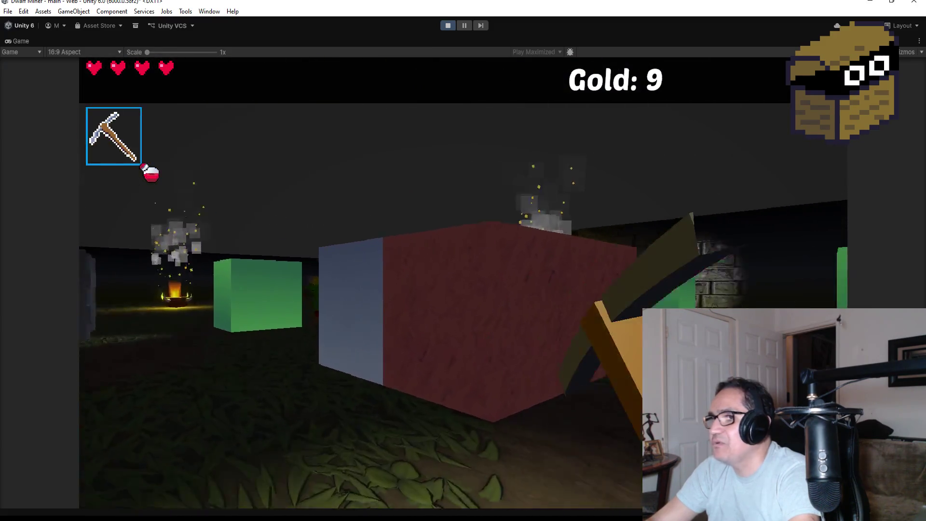
Switch back to the gun and fire at the goblin in the corridor
key("q")
key("w")
left_click(463, 260)
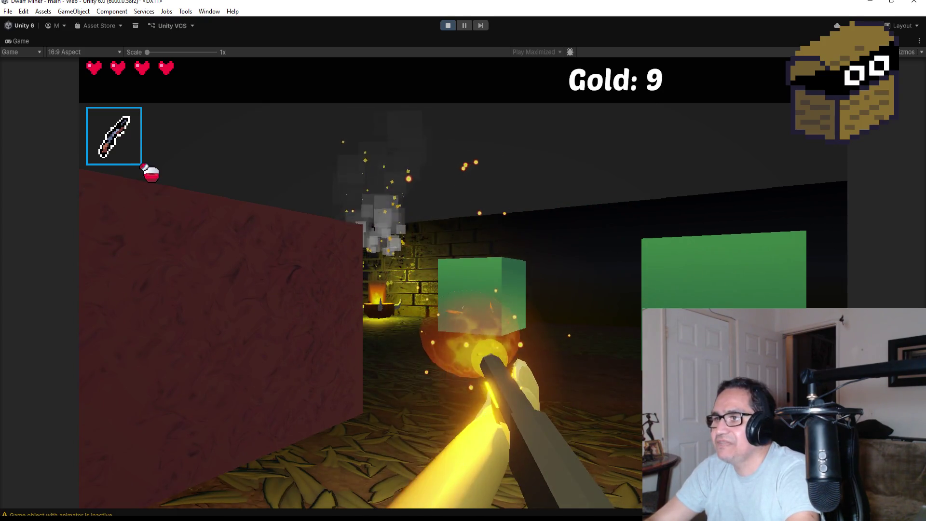
Shoot down the goblin by the green cube
key("w")
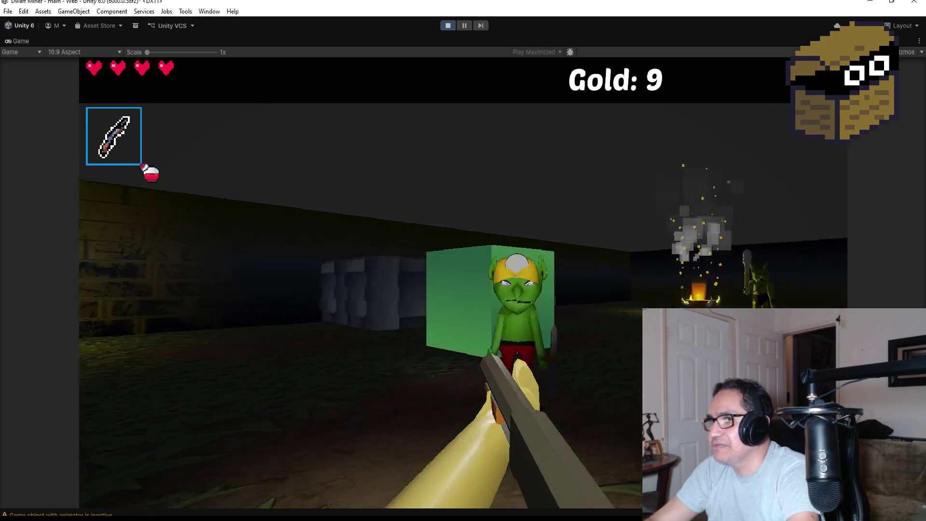
left_click(463, 261)
left_click(463, 260)
left_click(463, 261)
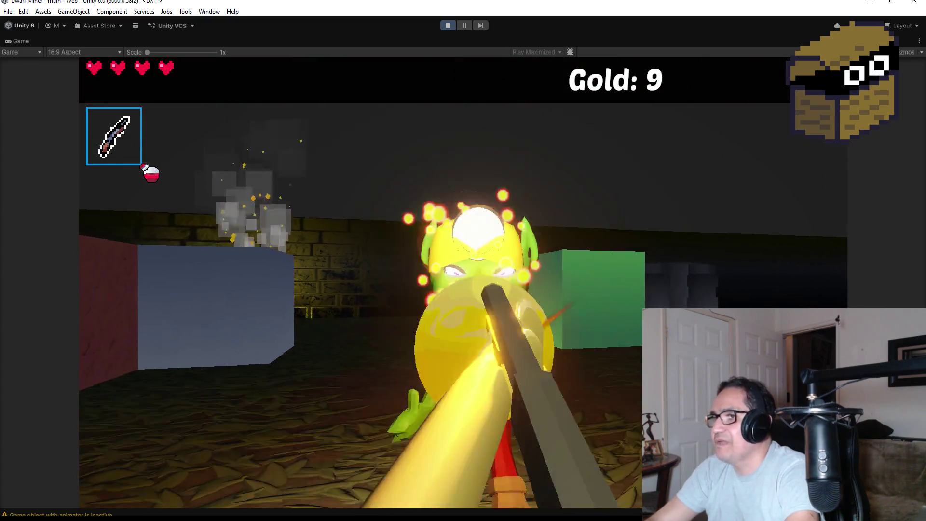
left_click(463, 260)
left_click(463, 260)
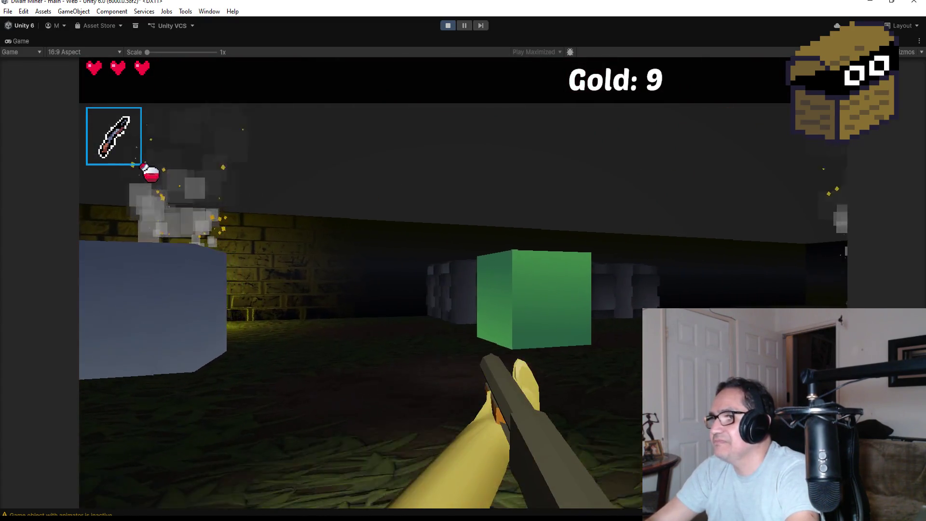
Kill the charging goblin near the brazier and collect the golden key it drops
key("w")
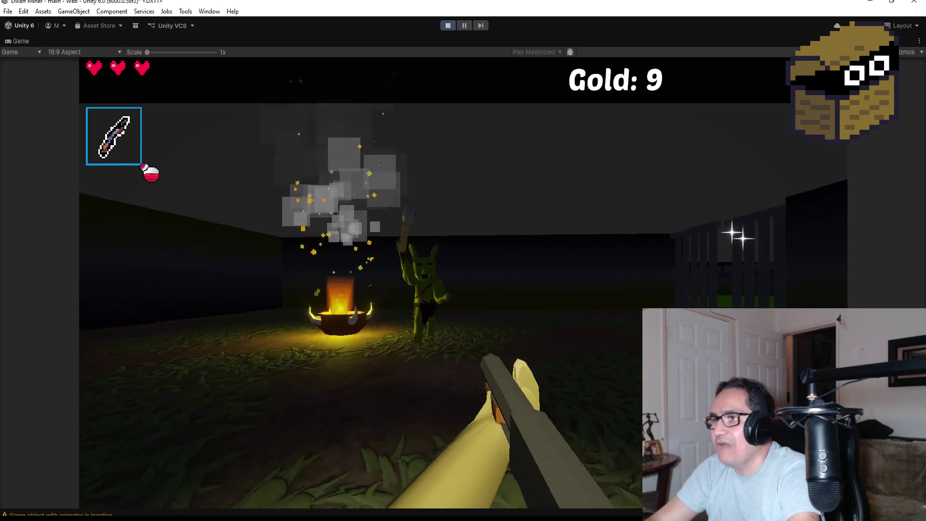
left_click(462, 260)
left_click(463, 261)
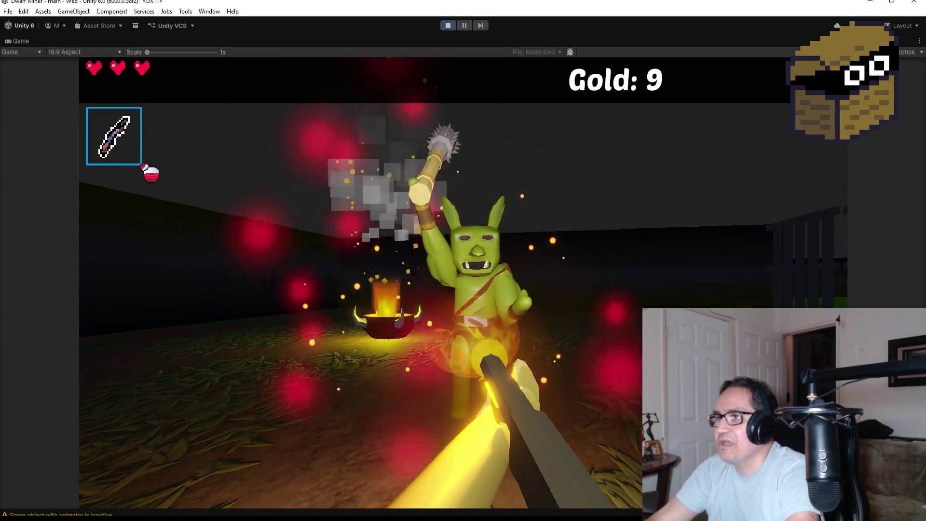
left_click(463, 260)
left_click(463, 260)
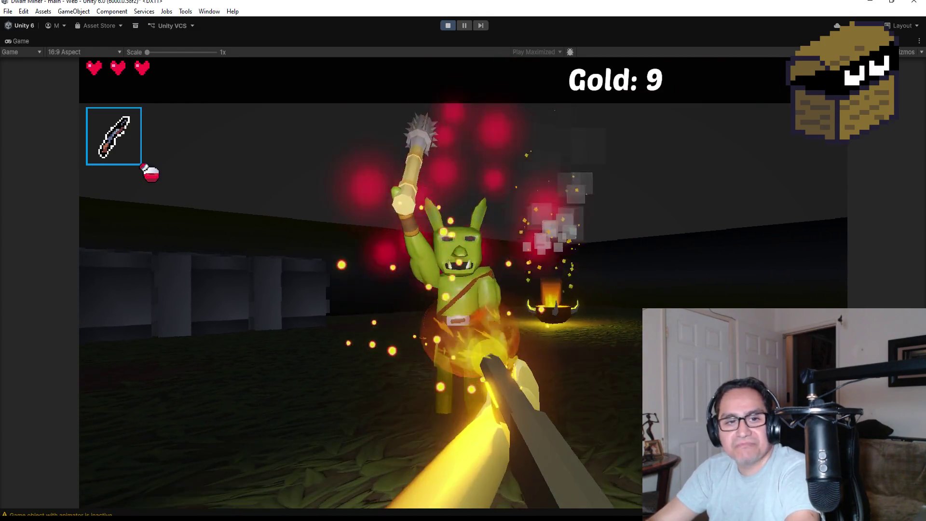
left_click(463, 260)
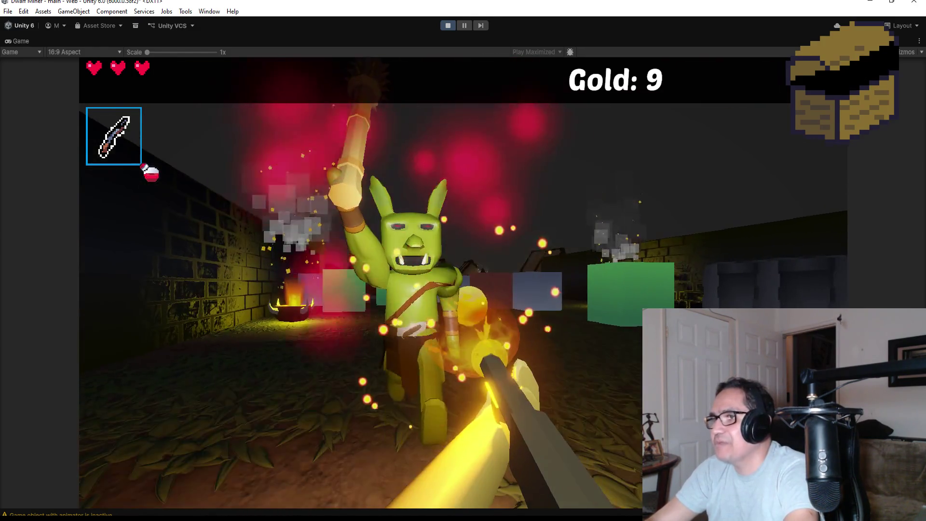
left_click(462, 260)
left_click(463, 261)
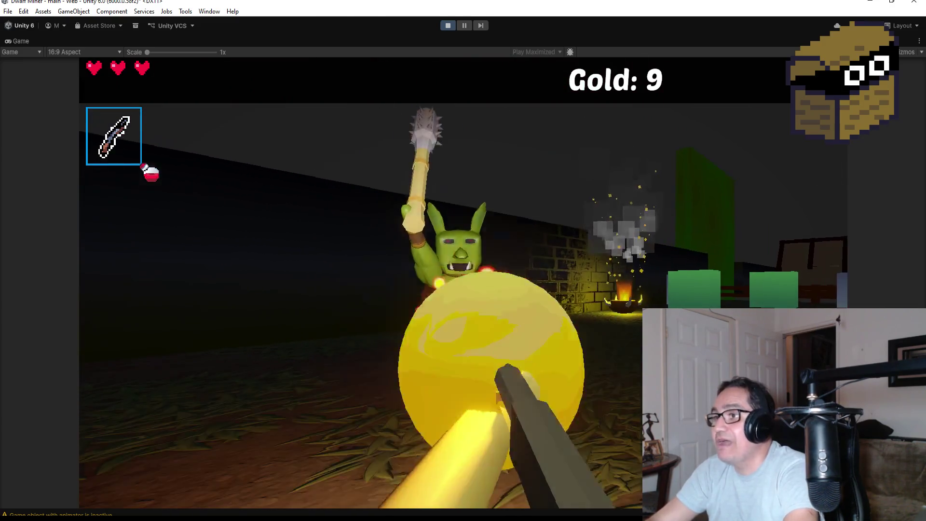
left_click(463, 260)
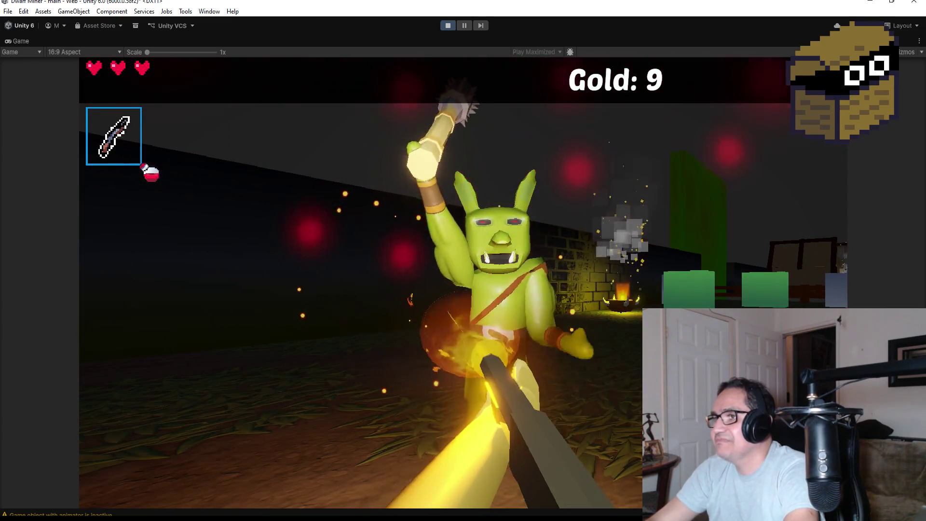
left_click(463, 261)
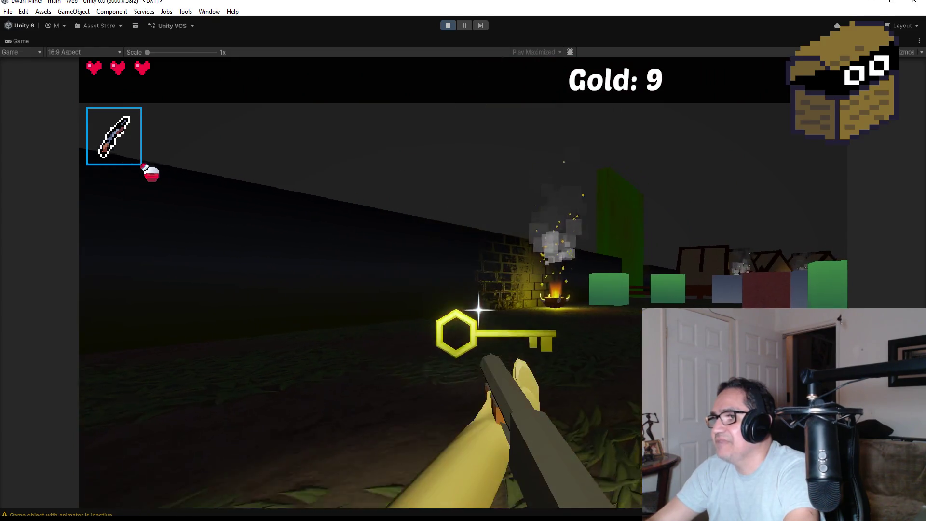
key("w")
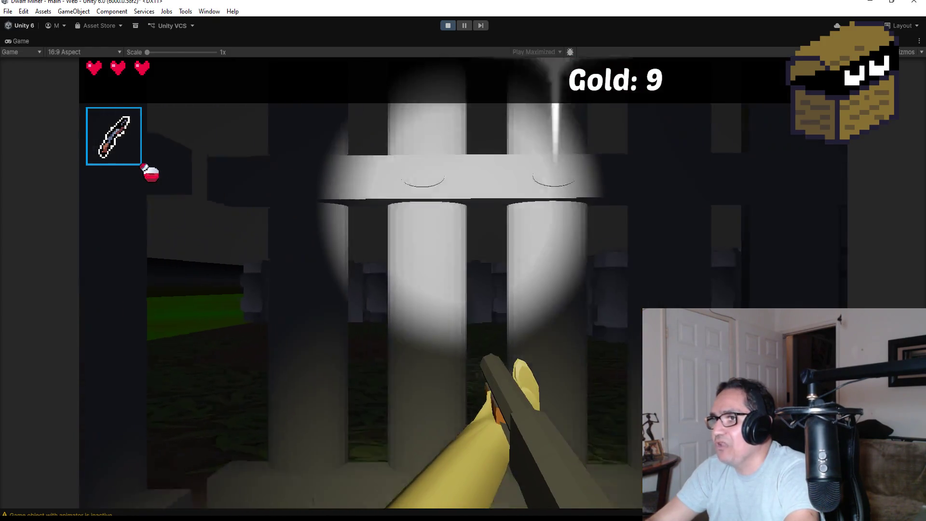
Equip bombs, throw one at the wall leaving 2/3, and bring up the Settings panel
key("2")
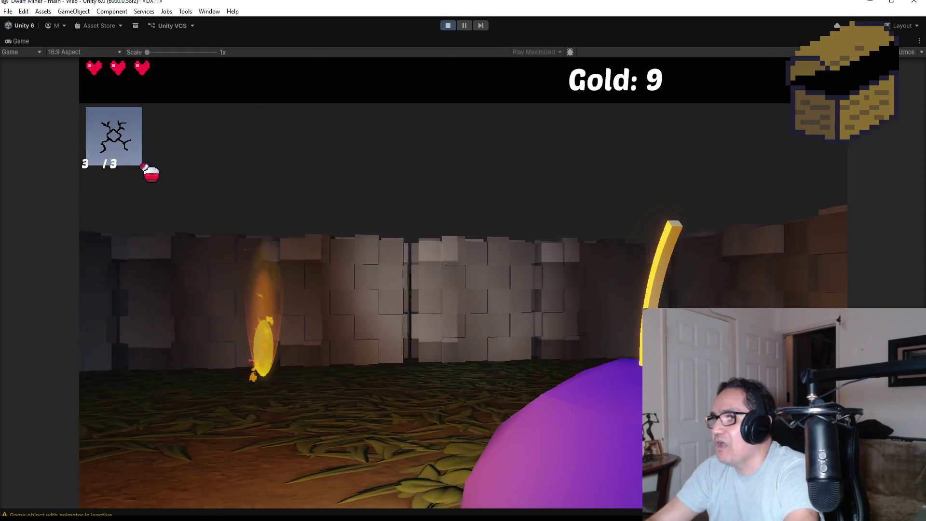
left_click(463, 260)
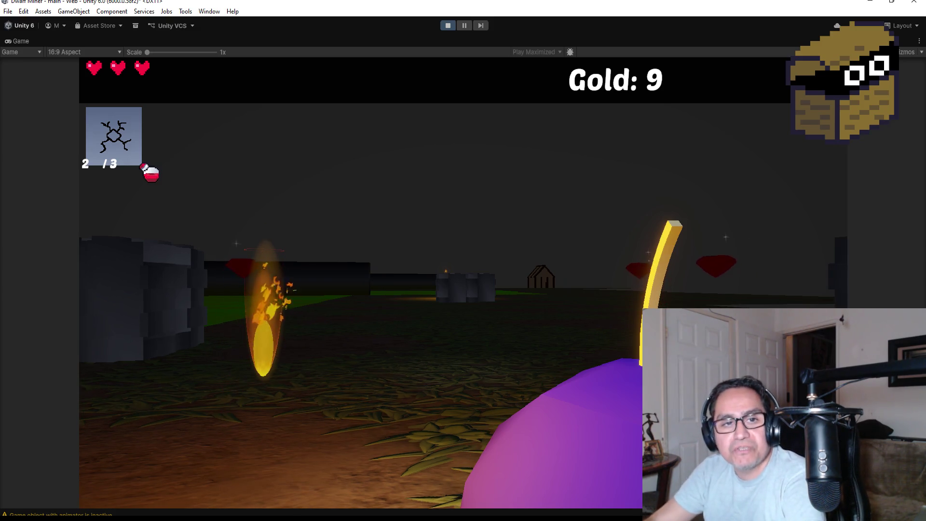
key("Escape")
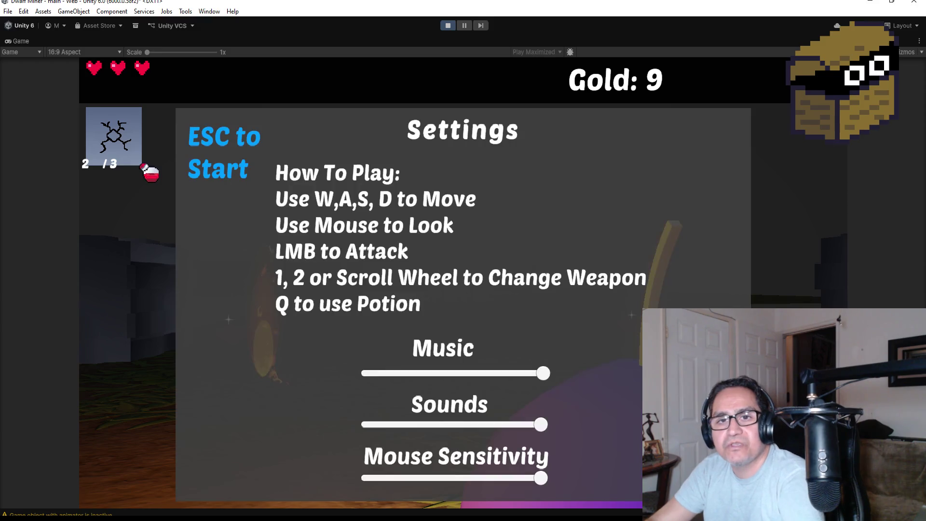
Cycle weapons with the scroll wheel, select the pickaxe with 1, and close Settings
scroll(463, 280, "down", 2)
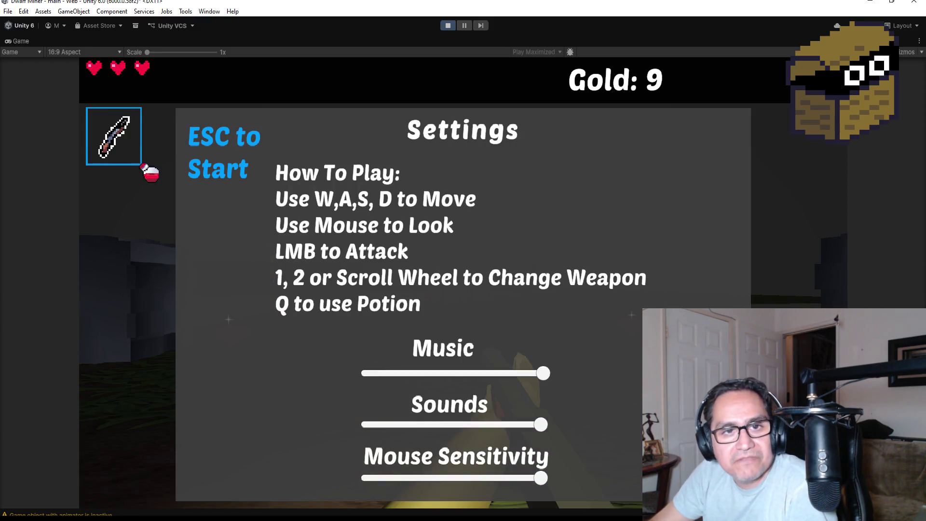
scroll(463, 280, "up", 1)
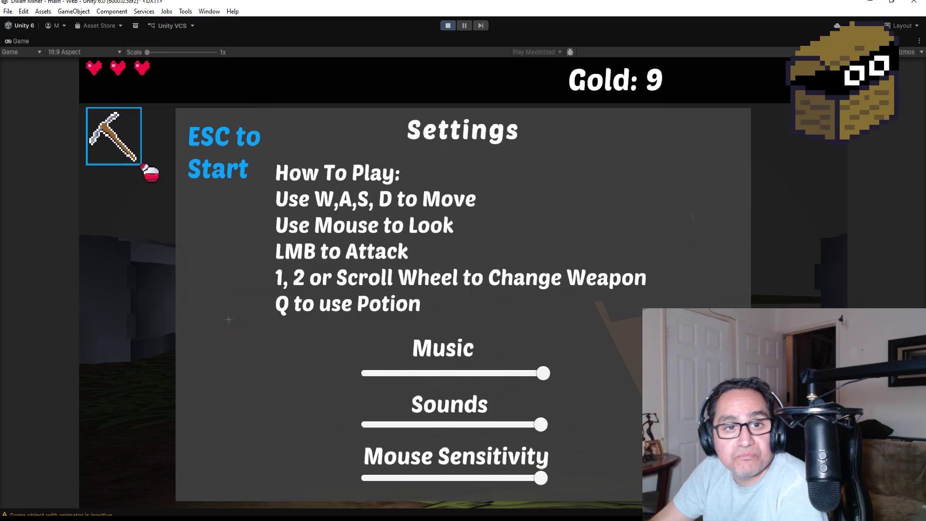
scroll(463, 280, "up", 1)
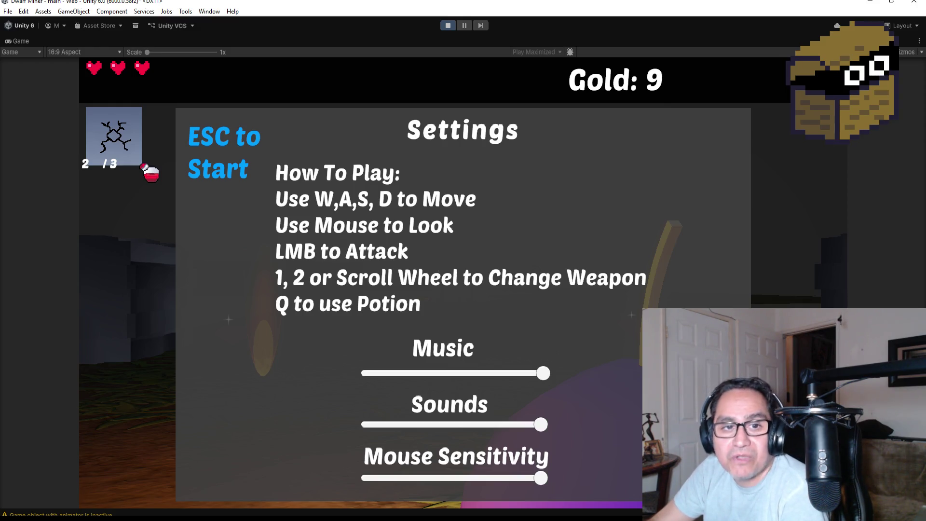
scroll(463, 280, "down", 1)
scroll(463, 279, "down", 1)
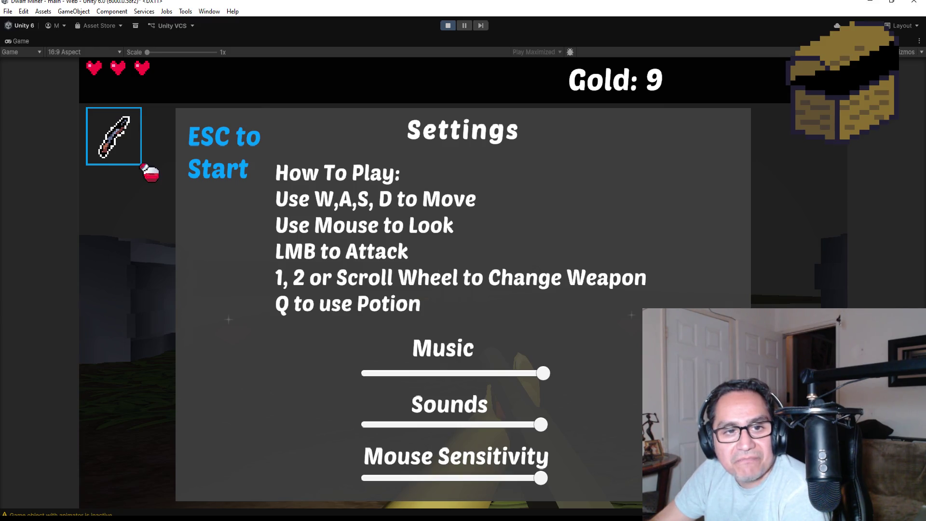
scroll(463, 279, "down", 1)
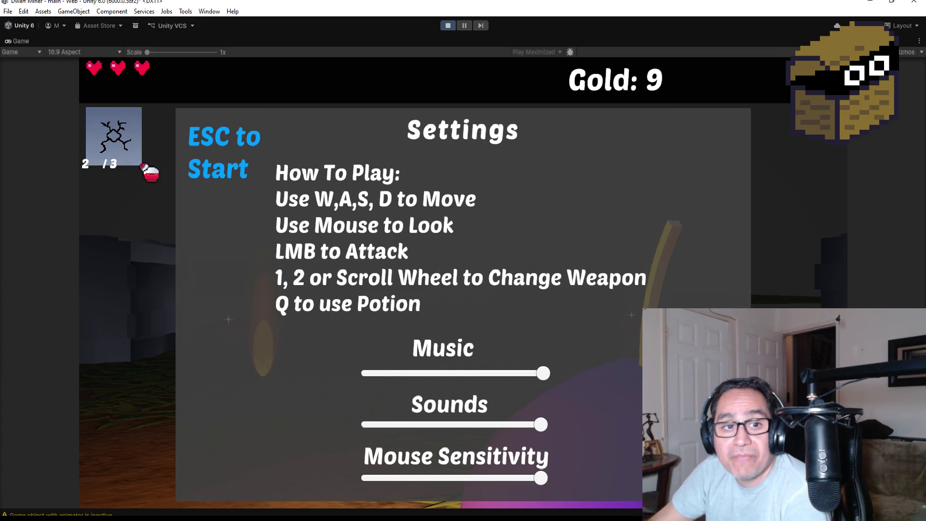
key("1")
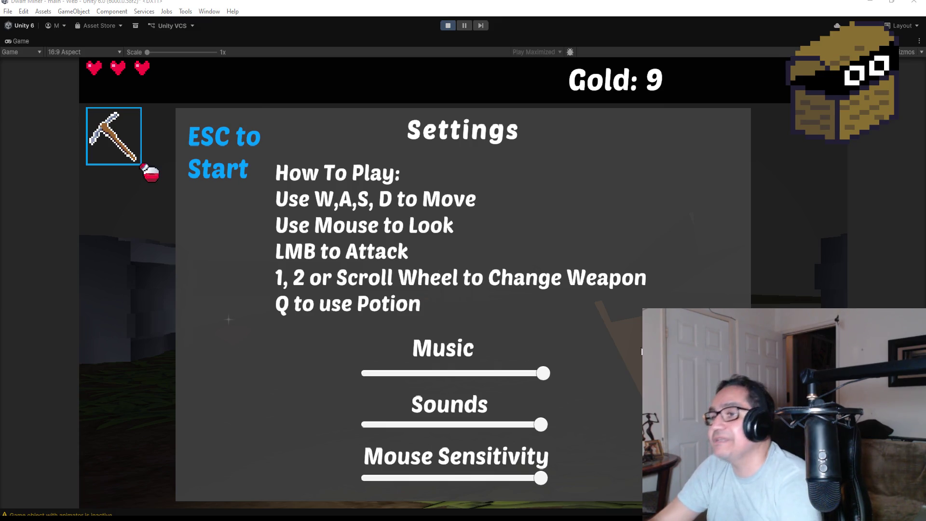
key("Escape")
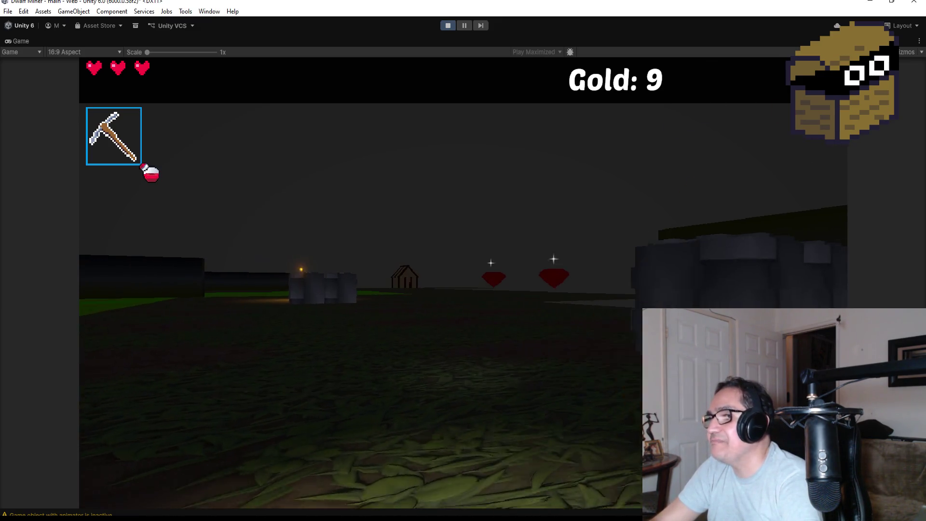
Swing the pickaxe and walk forward to collect the red gems
left_click(463, 283)
key("w")
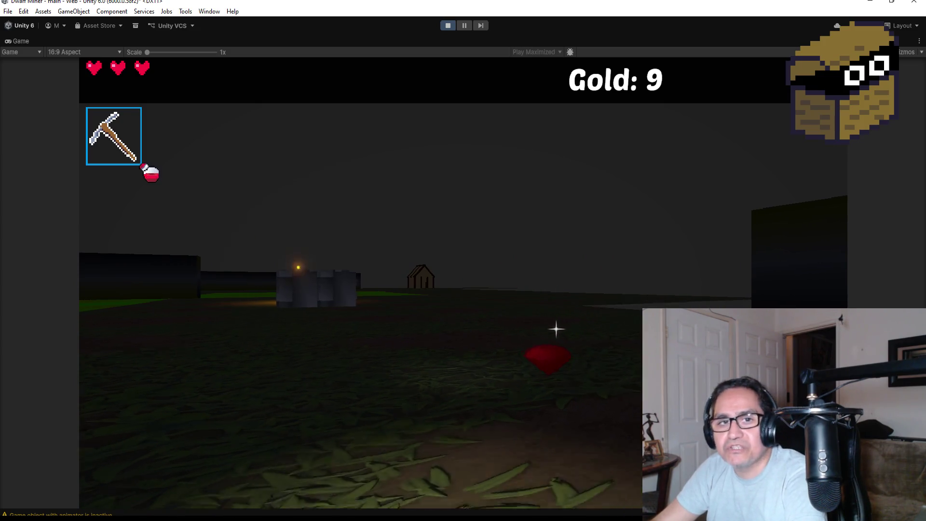
key("w")
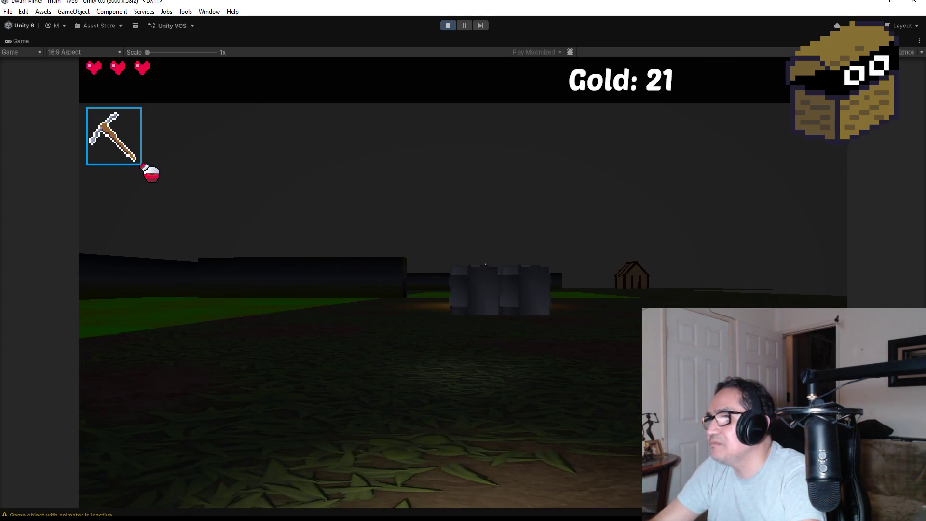
Switch to the gun and walk past the stone wall, circling the goblin in the field
key("2")
key("w")
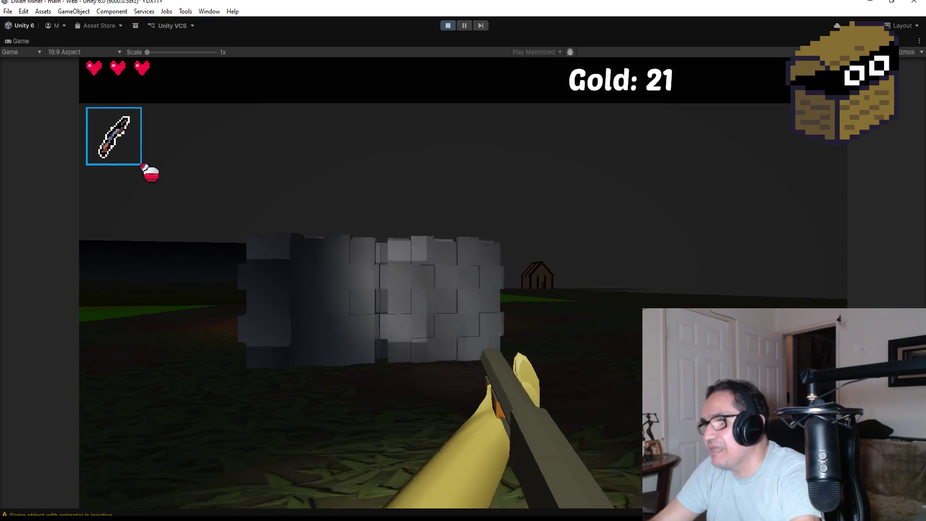
key("w")
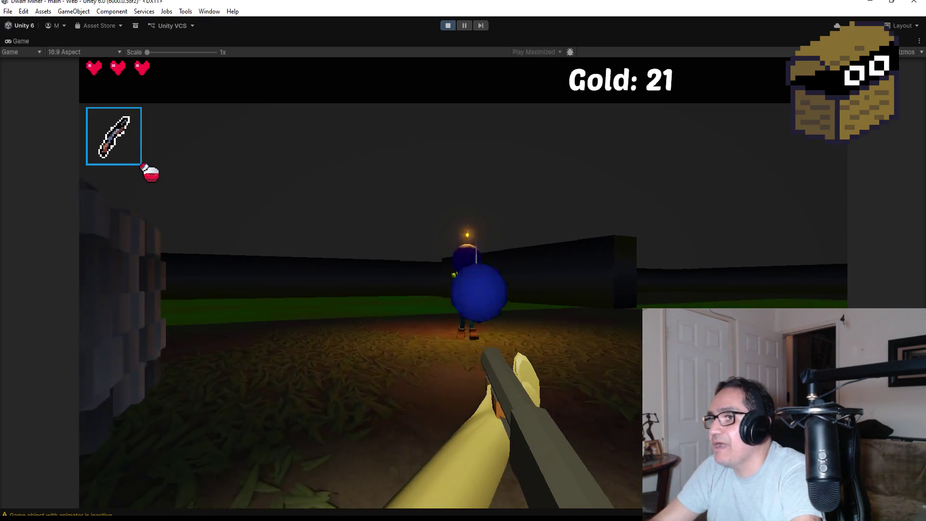
key("w")
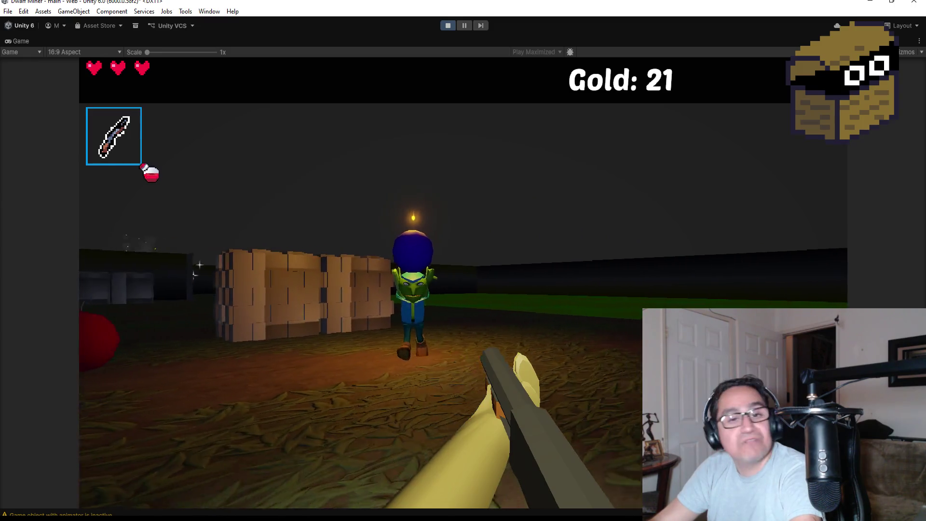
key("w")
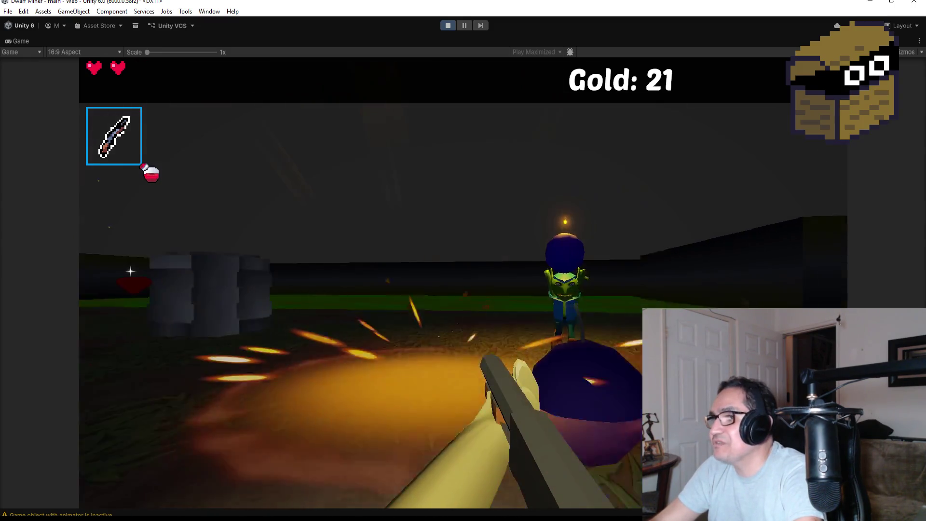
key("w")
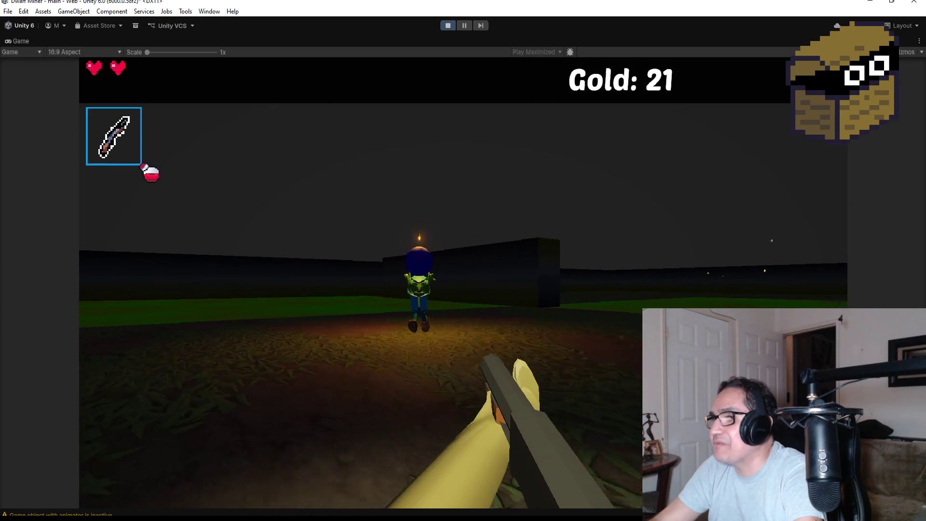
key("w")
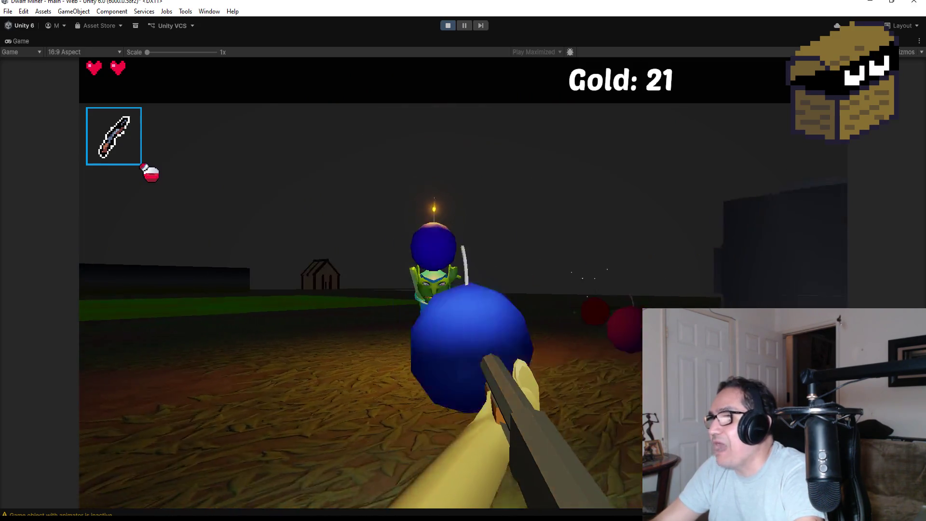
key("w")
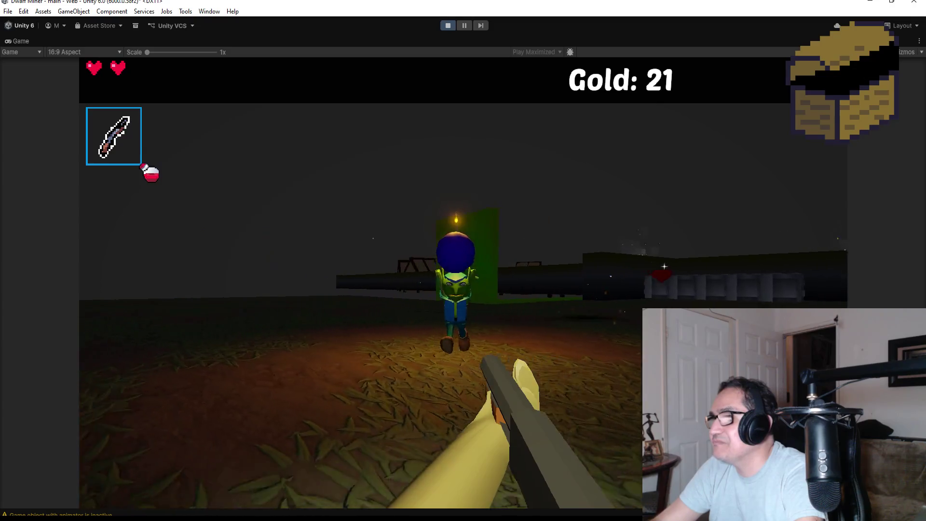
key("w")
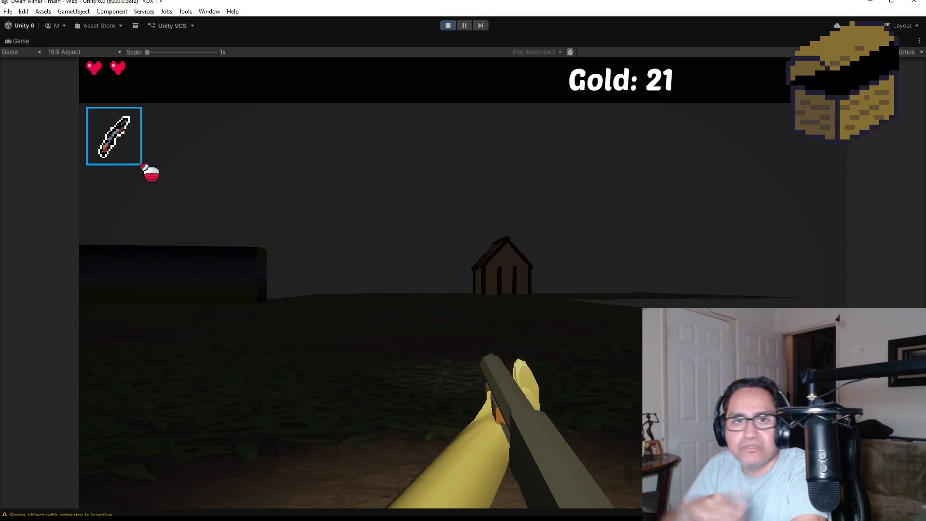
Walk up to the house and bring up the in-game Settings panel with Gold at 21
key("w")
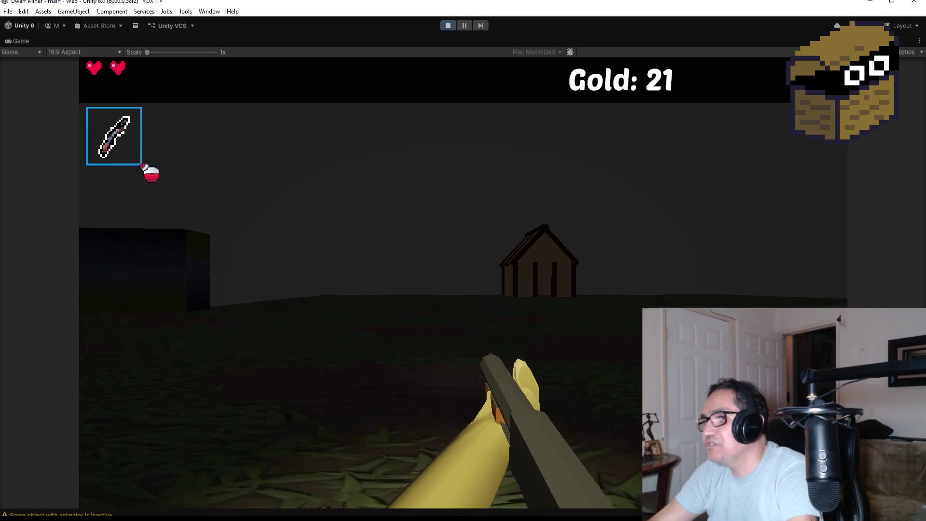
key("w")
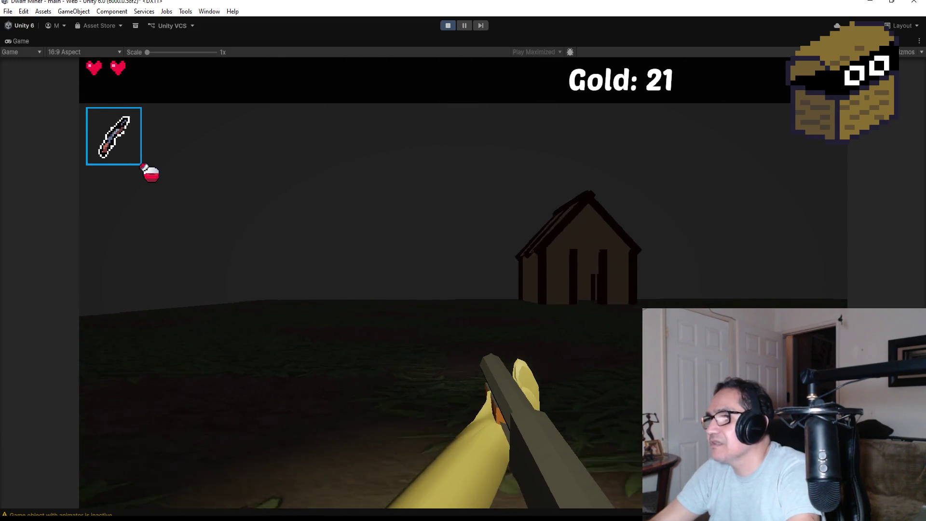
key("w")
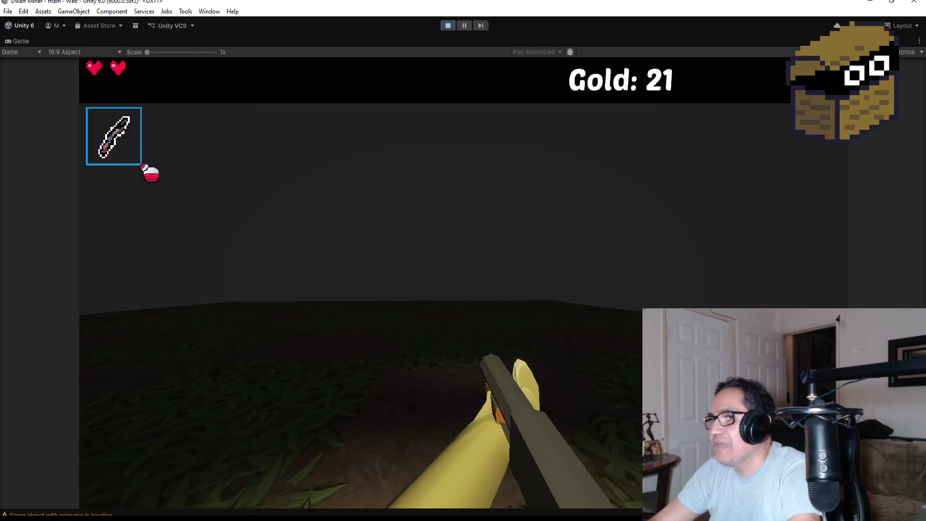
key("Escape")
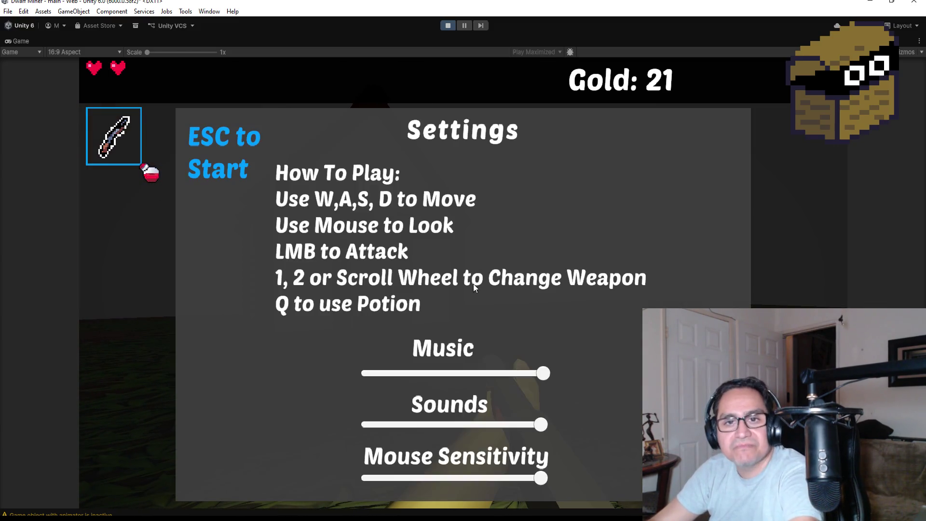
Stop Play mode to return to the Scene editor
left_click(449, 25)
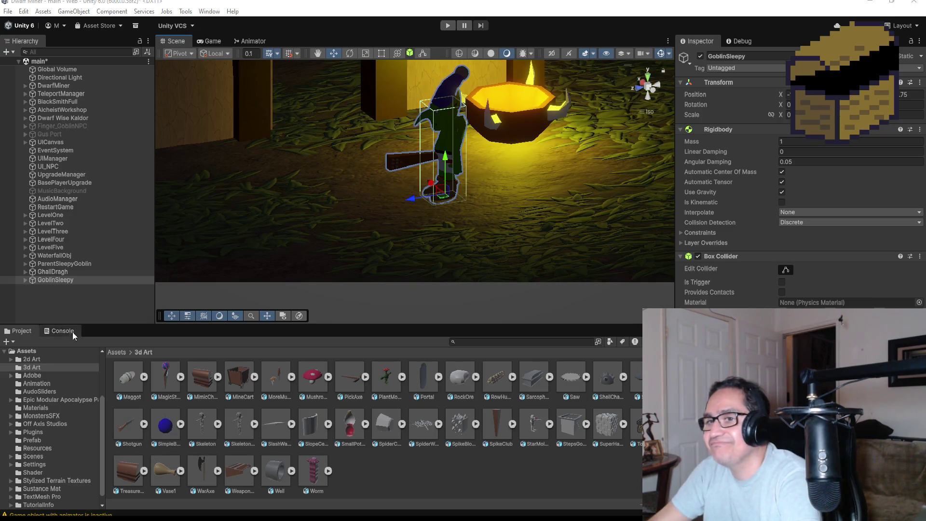
Select GoblinSleepy, orbit around it, and bring up the Window menu's editor window list
left_click(78, 288)
left_click(57, 279)
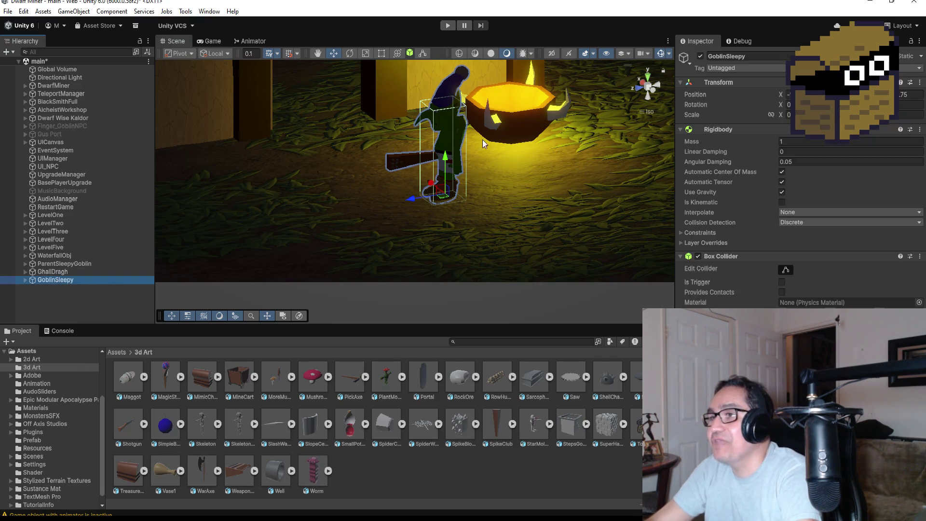
scroll(482, 140, "up", 5)
left_click_drag(543, 204, 578, 196)
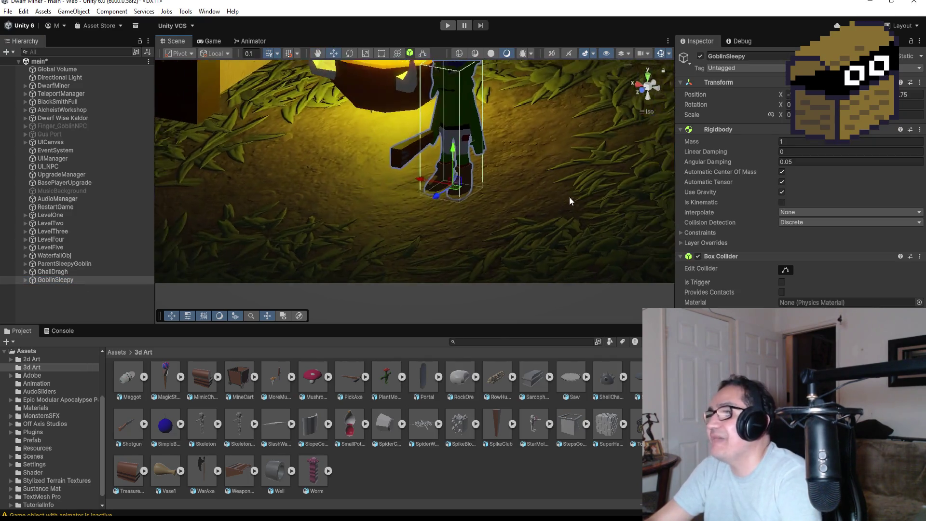
scroll(530, 174, "down", 3)
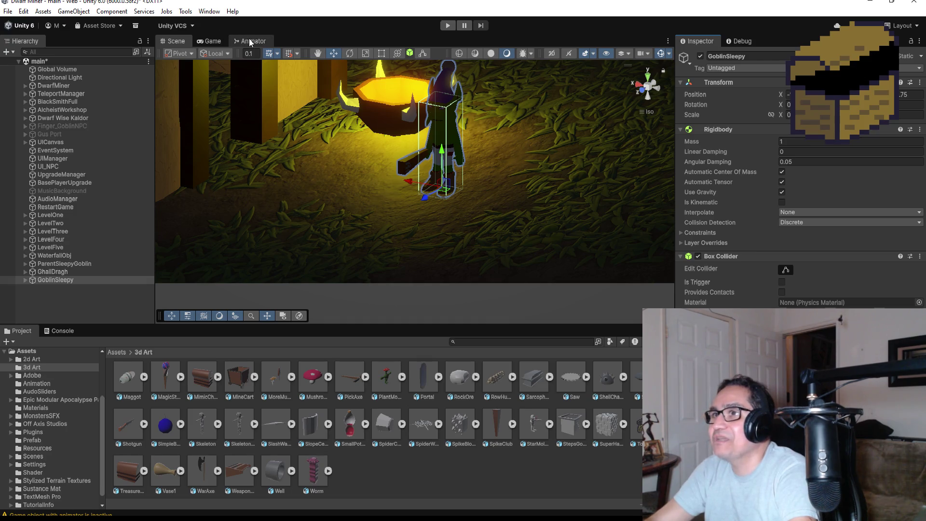
left_click(209, 11)
Open the Animation window for GoblinSleepy and begin creating a new animation clip
mouse_move(245, 206)
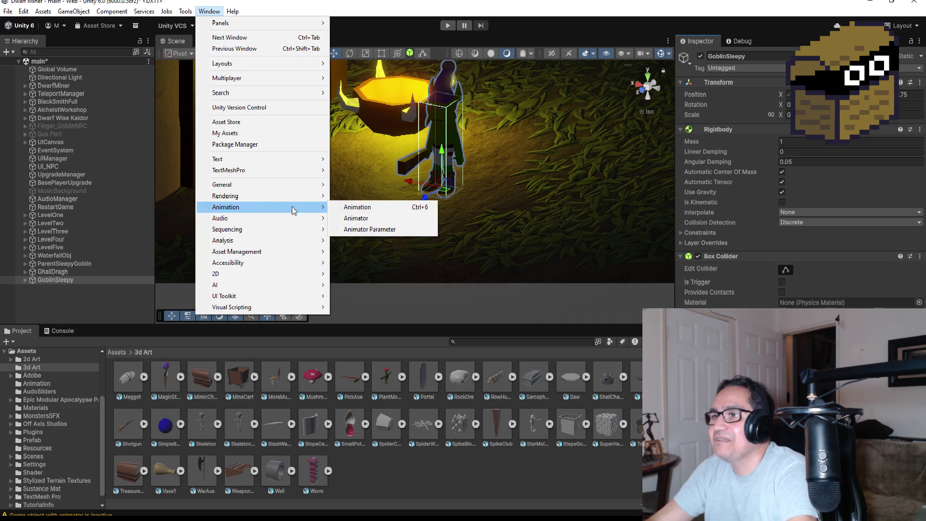
left_click(363, 208)
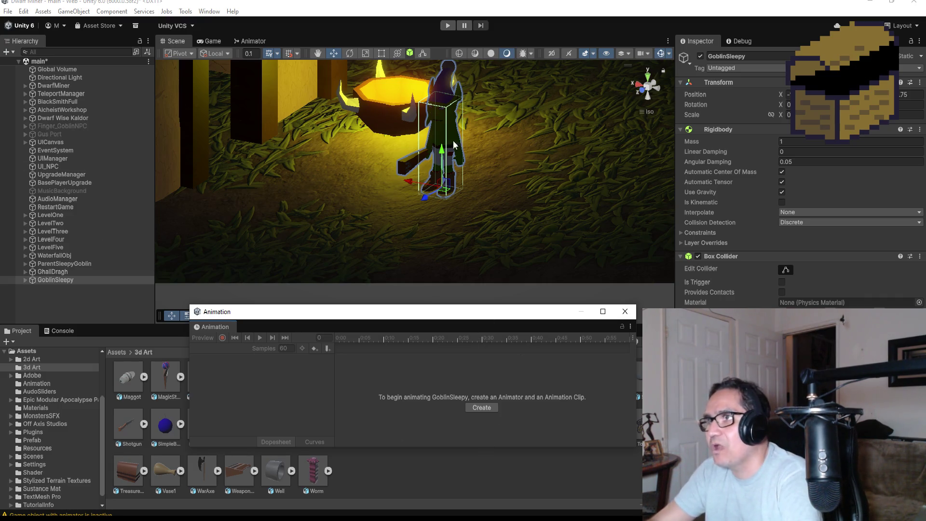
left_click(473, 407)
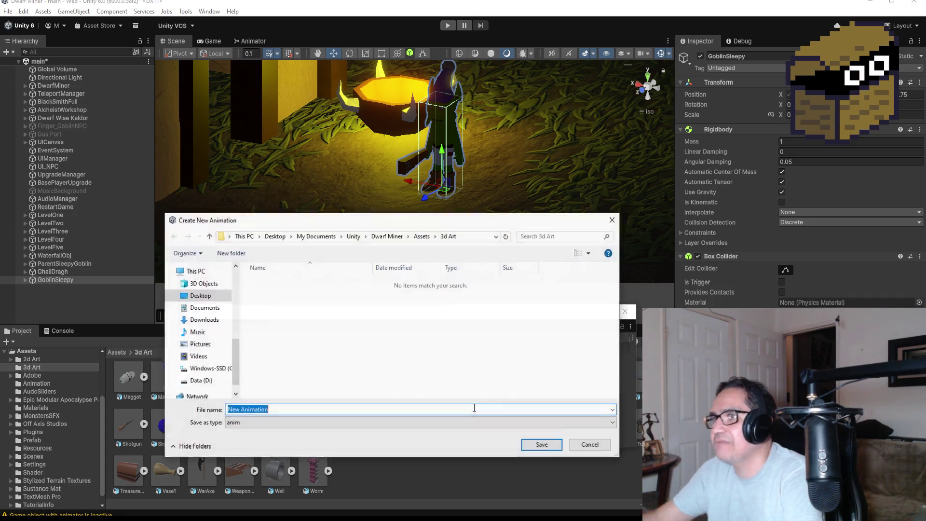
Browse the save dialog to the project's Assets/Animation folder
left_click(418, 239)
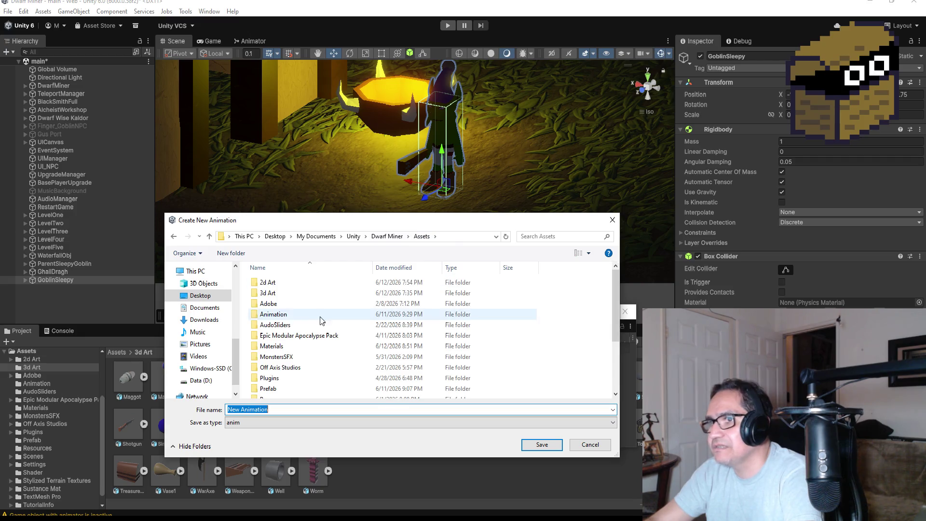
left_click(283, 316)
double_click(283, 315)
Name the clip GoblinSleepyAttack and save it
left_click(287, 410)
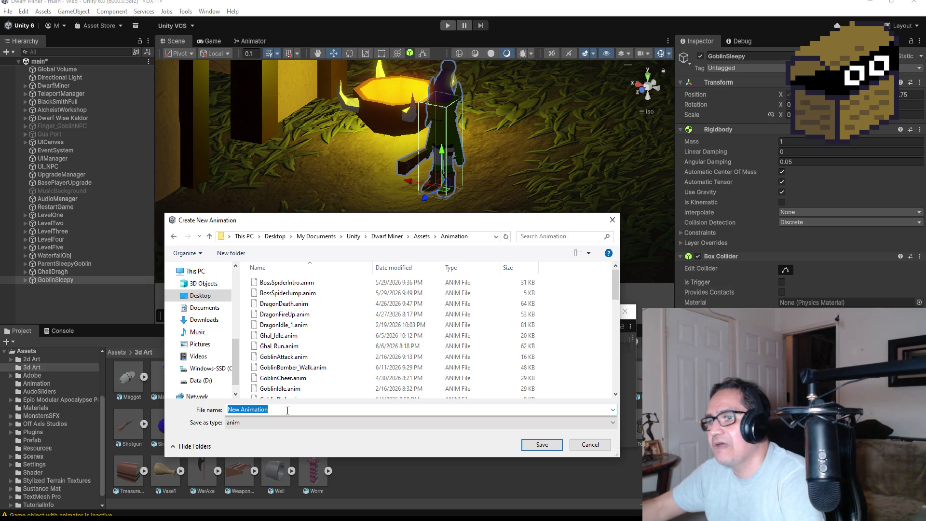
type("Go")
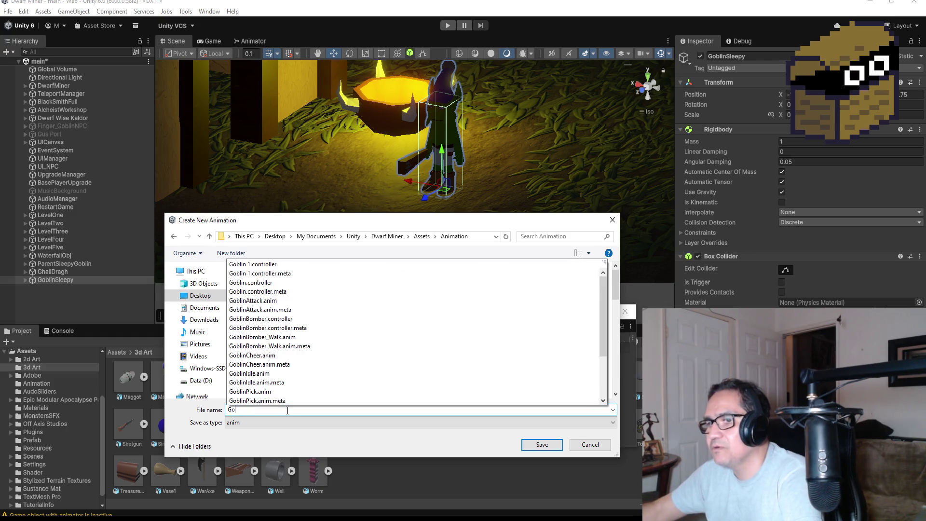
type("blinSleepy")
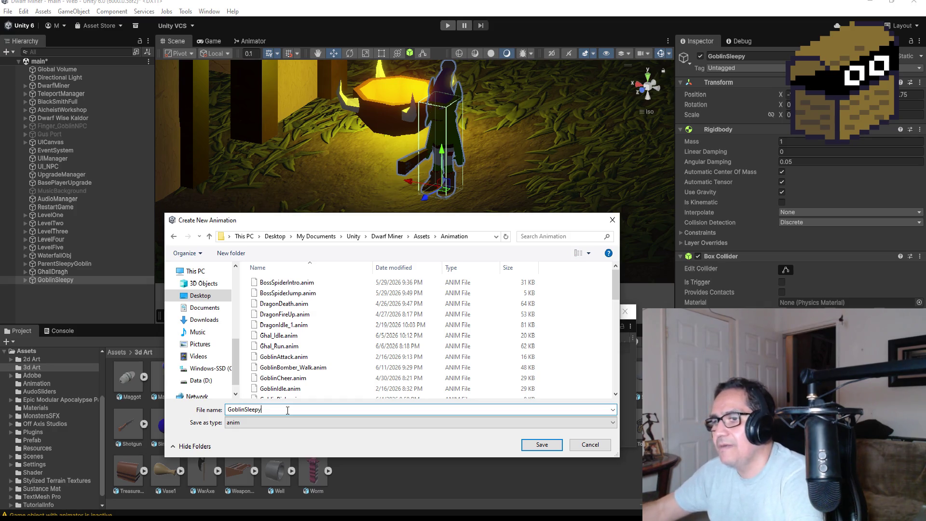
type(")")
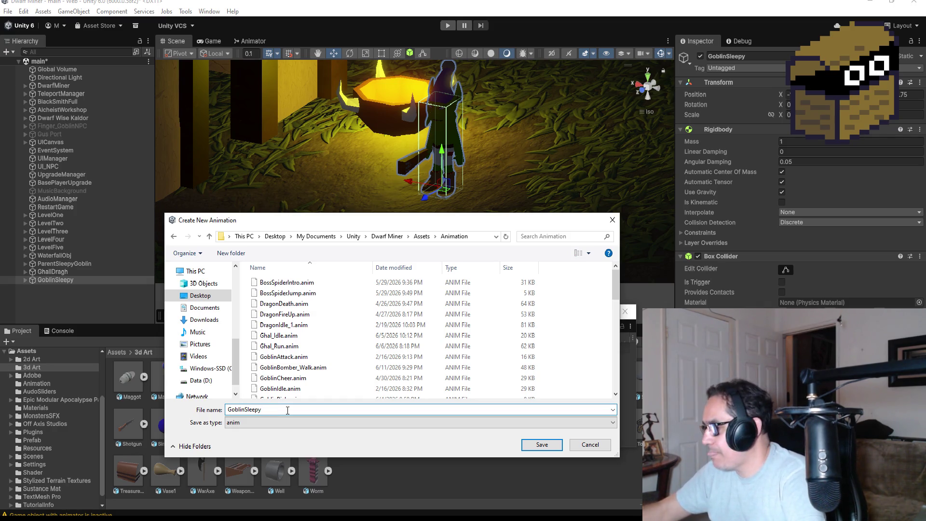
type("_A")
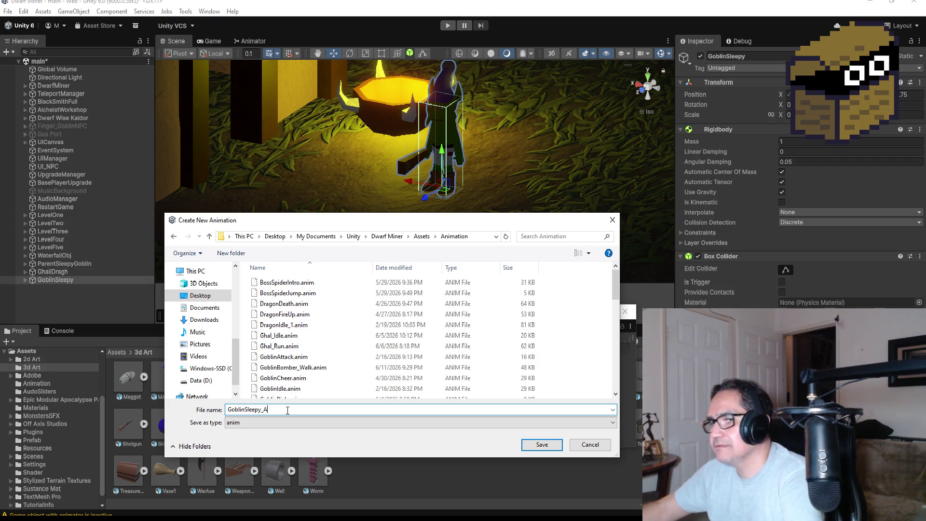
type("ttack")
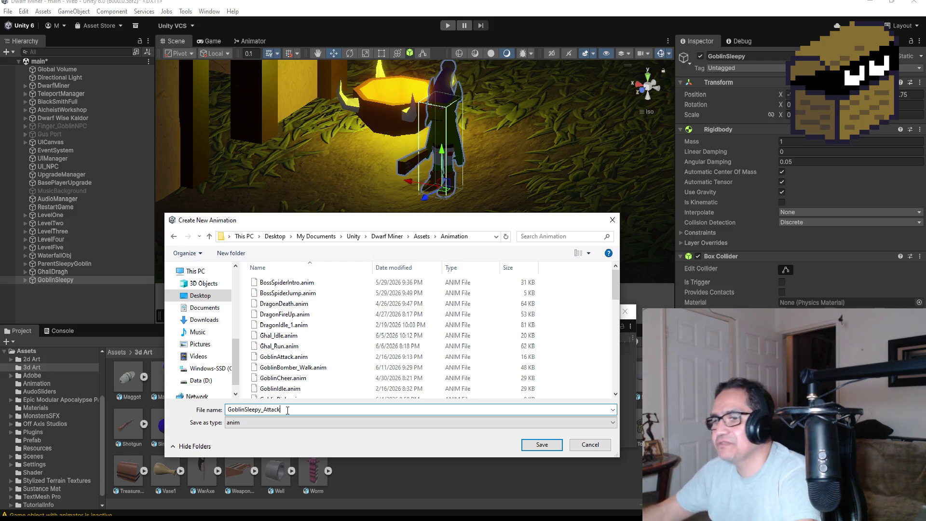
key("Tab")
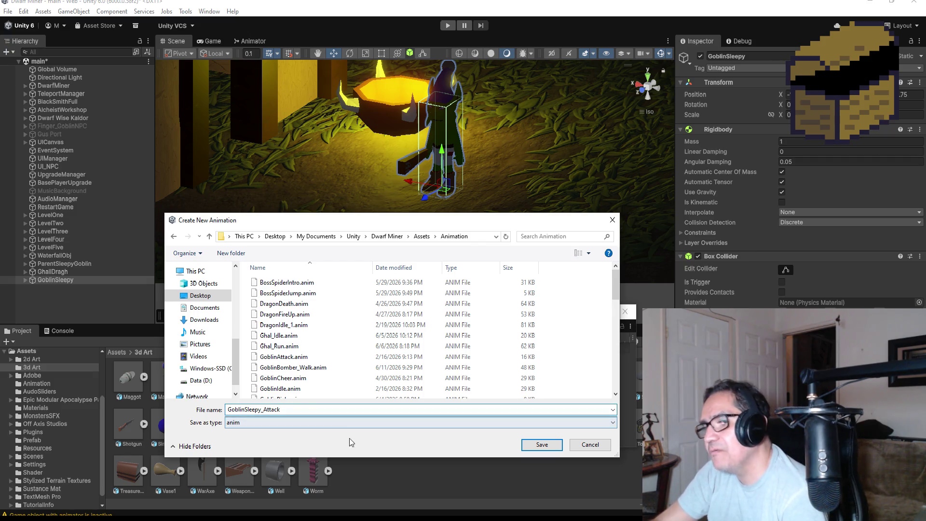
key("shift+Tab")
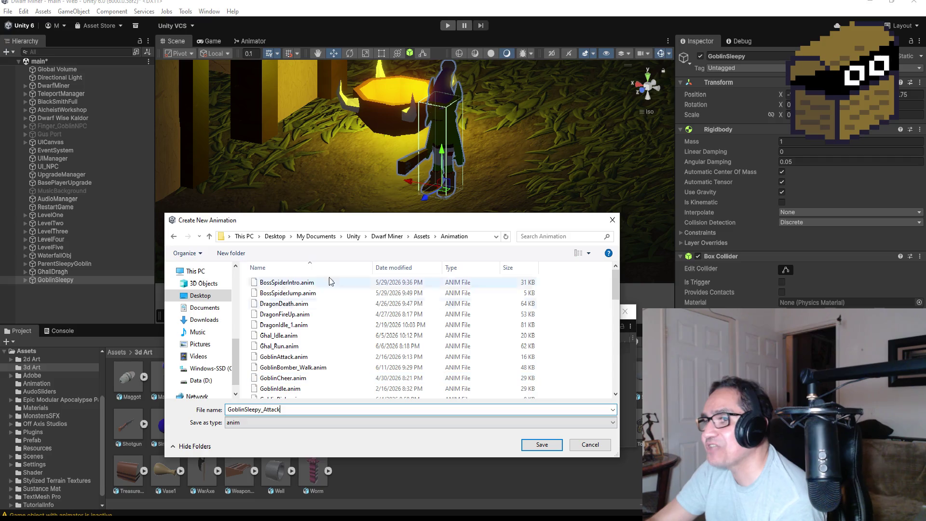
scroll(317, 318, "down", 3)
scroll(317, 318, "down", 1)
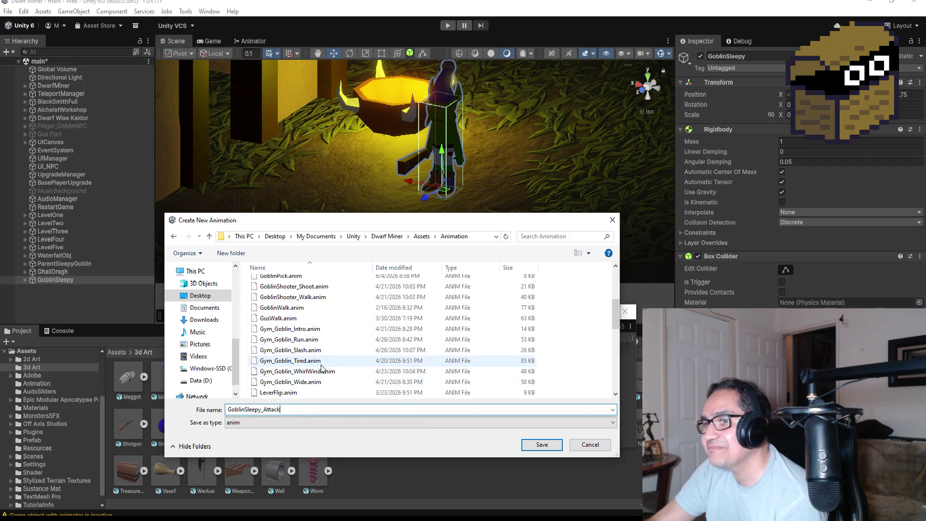
scroll(322, 360, "up", 1)
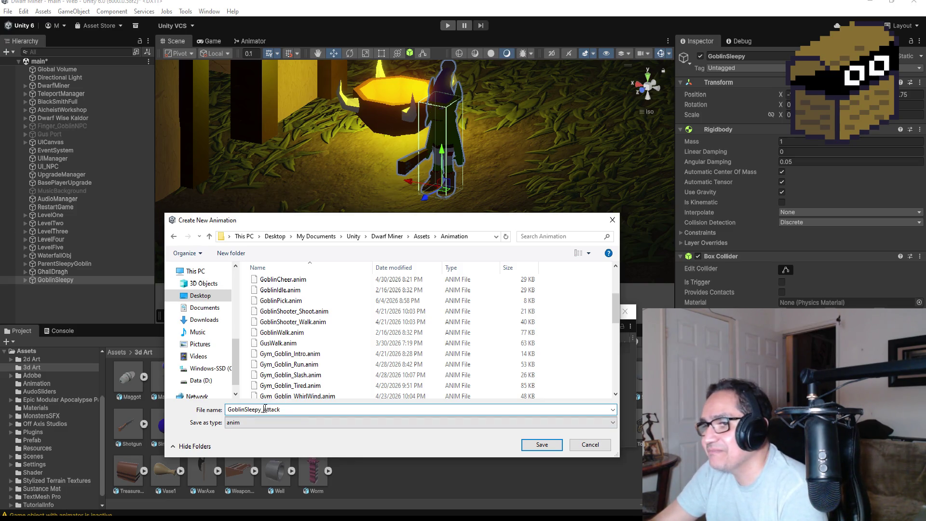
key("BackSpace")
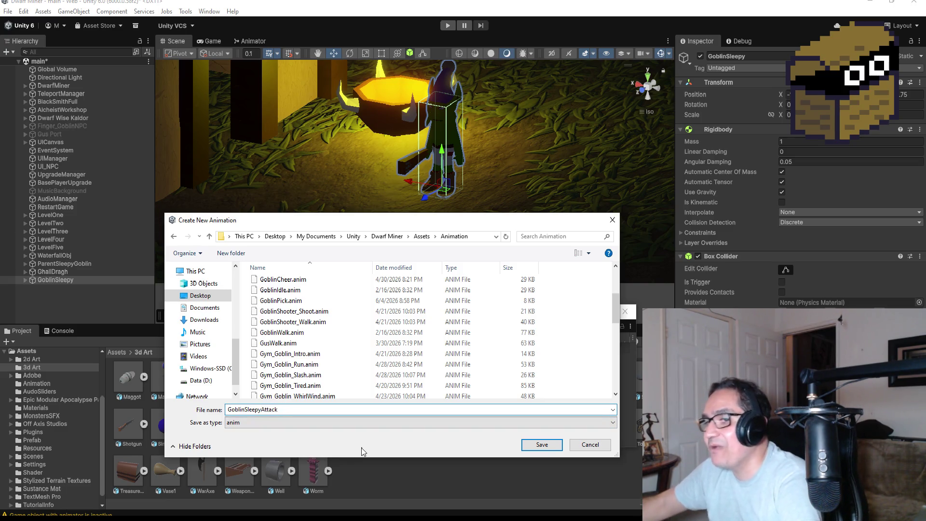
left_click(534, 446)
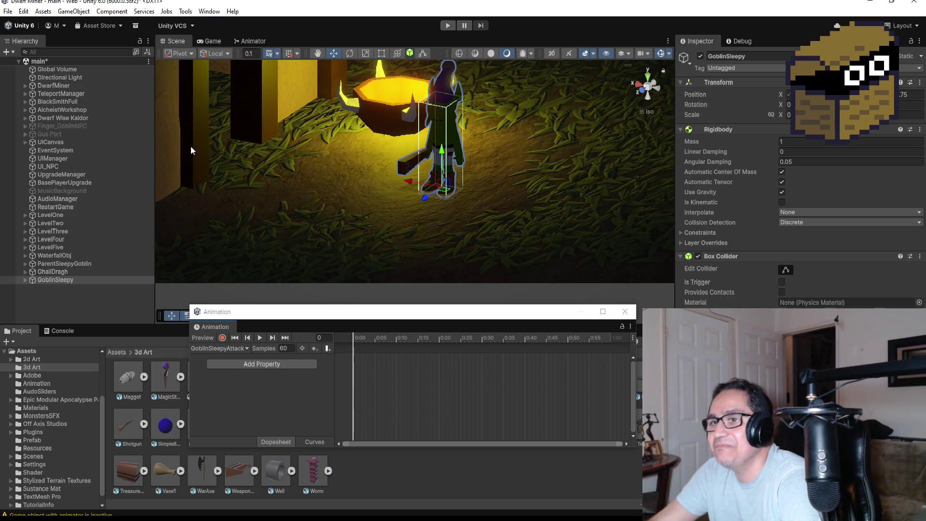
left_click(25, 278)
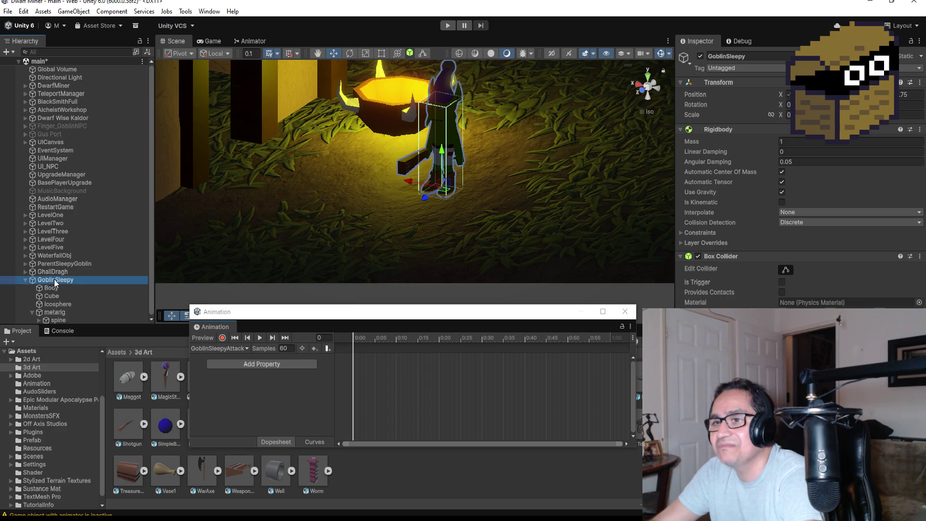
key("f")
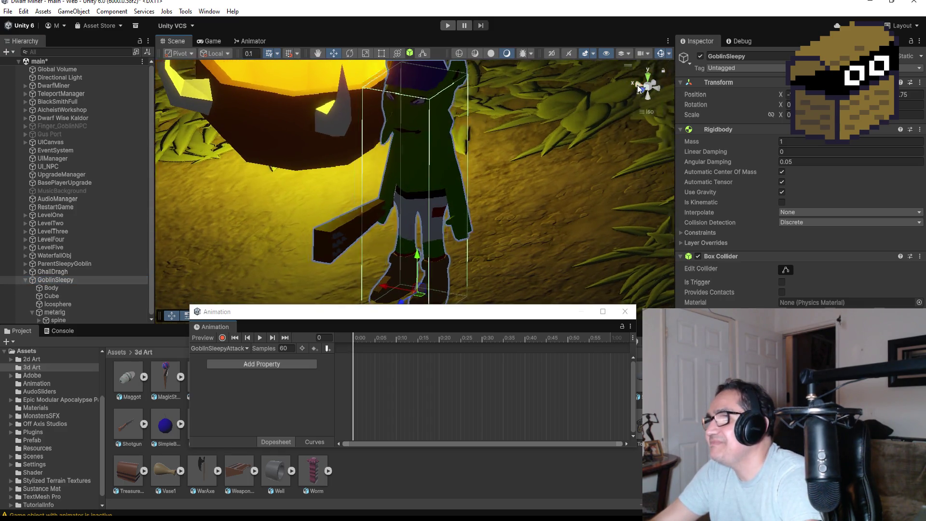
left_click(660, 88)
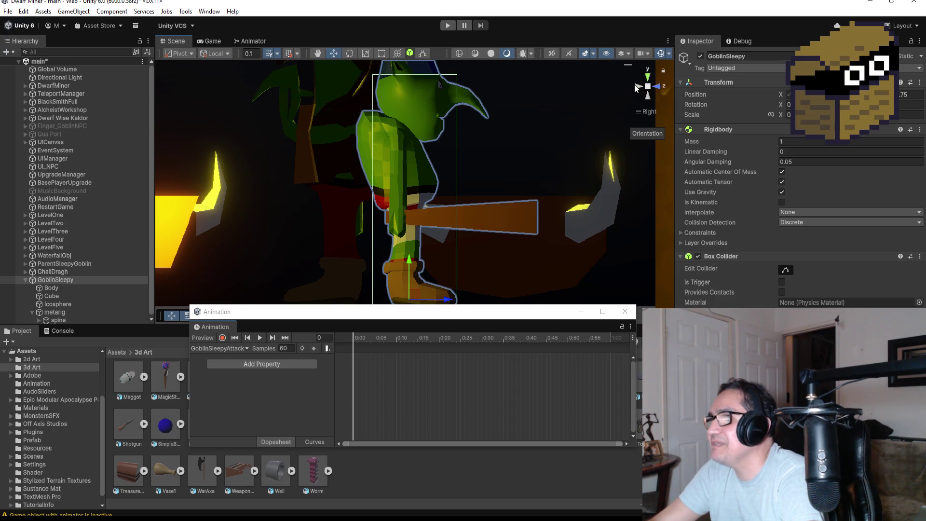
left_click(636, 86)
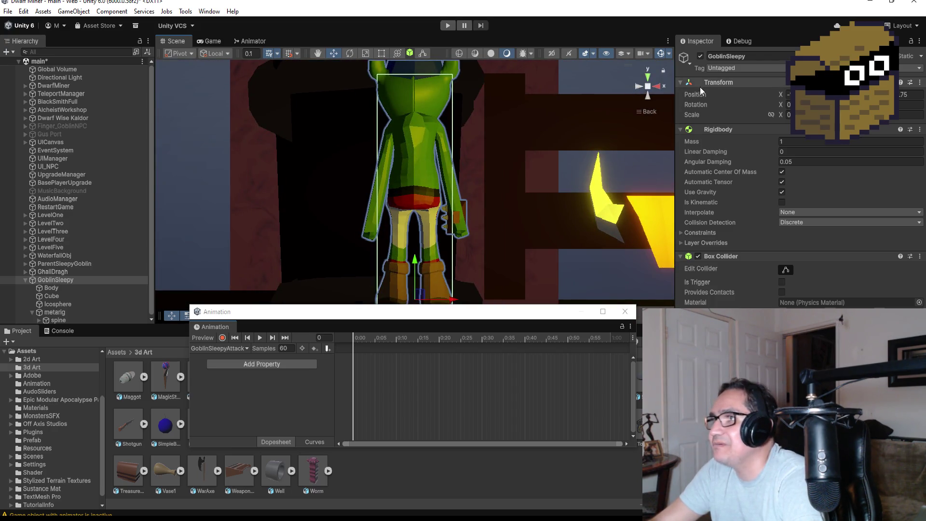
left_click(656, 87)
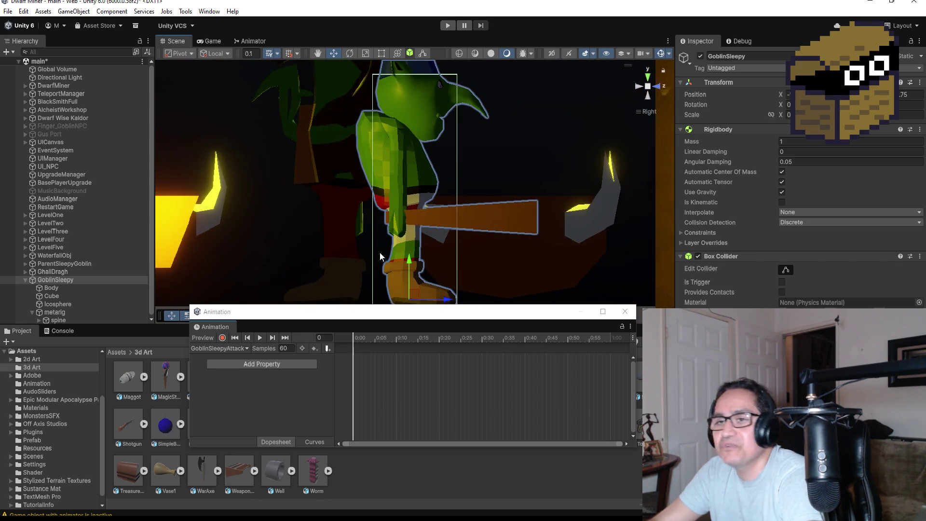
scroll(492, 179, "down", 2)
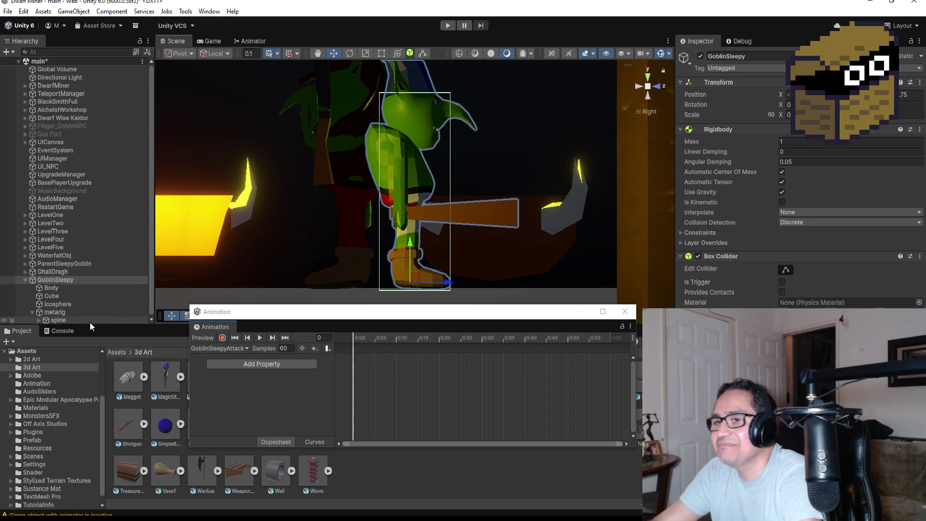
scroll(90, 322, "down", 1)
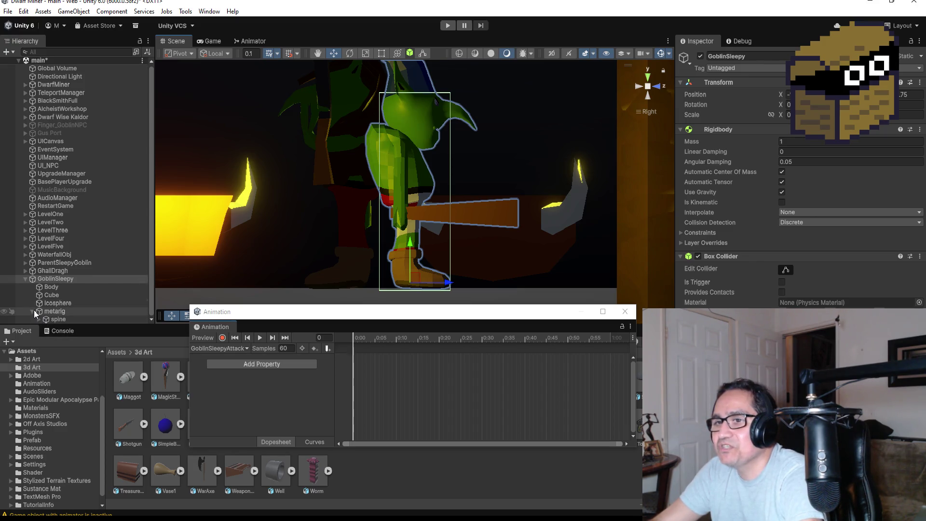
left_click(217, 348)
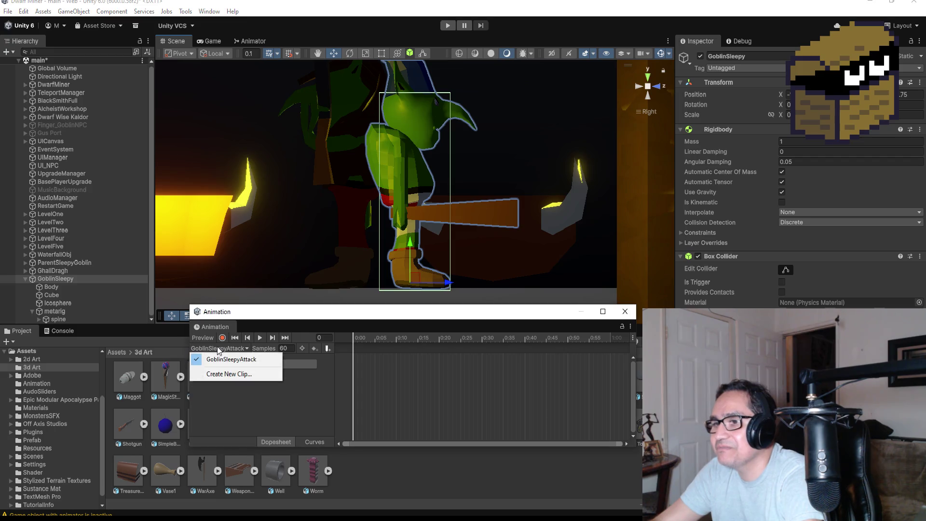
Add a metarig Transform Rotation track to GoblinSleepyAttack and drag its end keyframes earlier
left_click(231, 360)
left_click(291, 363)
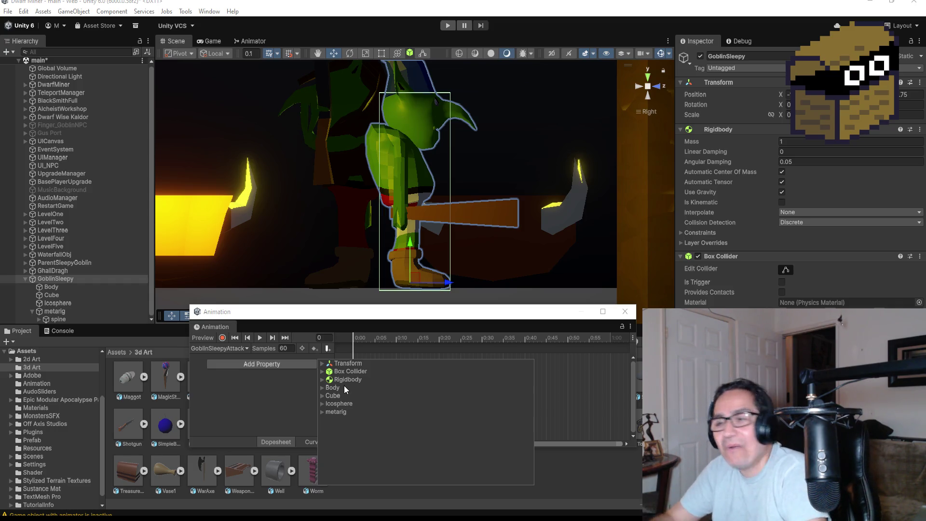
left_click(321, 413)
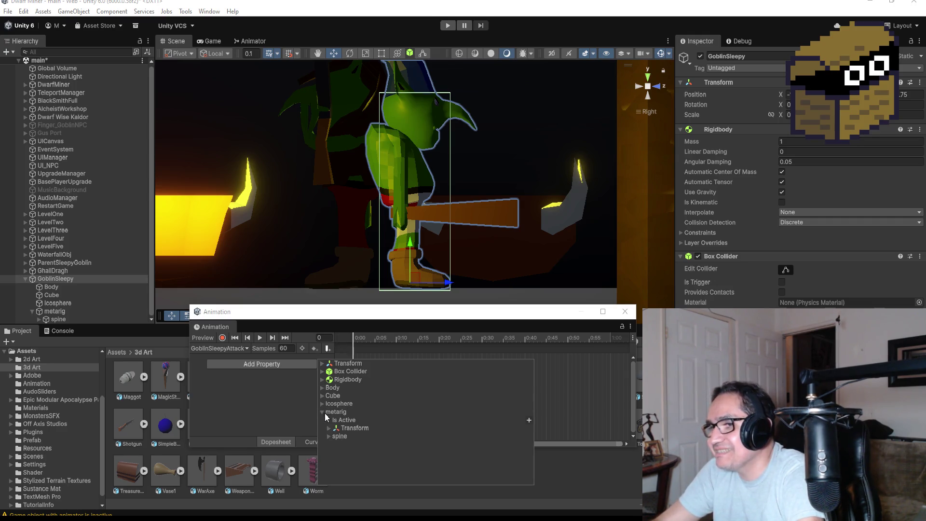
left_click(328, 428)
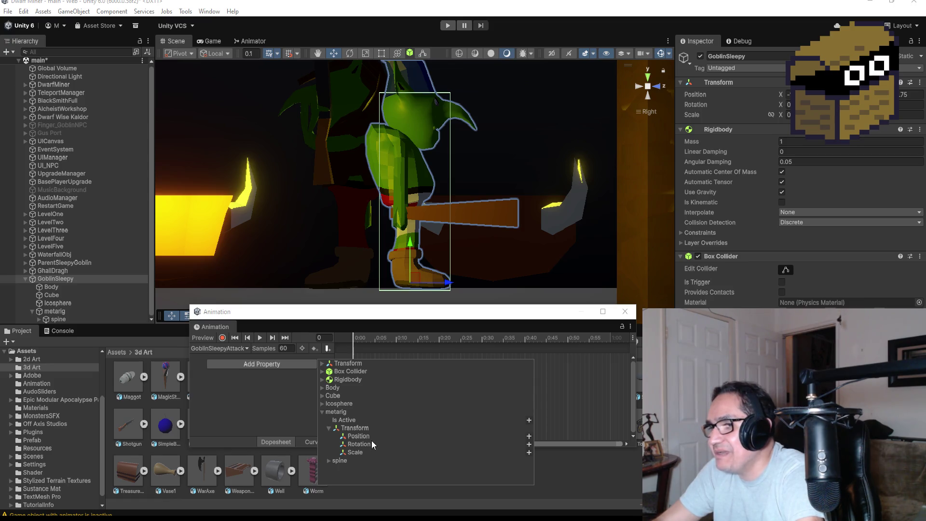
left_click(529, 445)
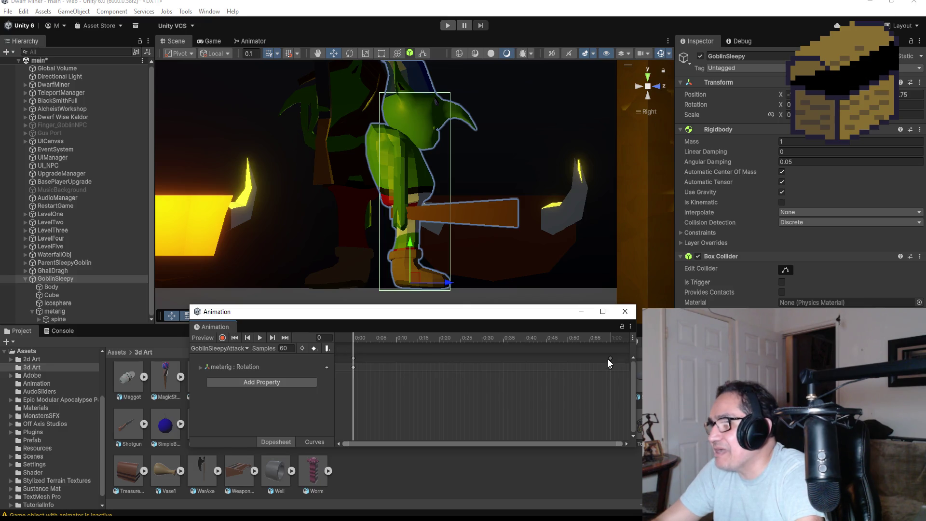
left_click_drag(609, 357, 439, 359)
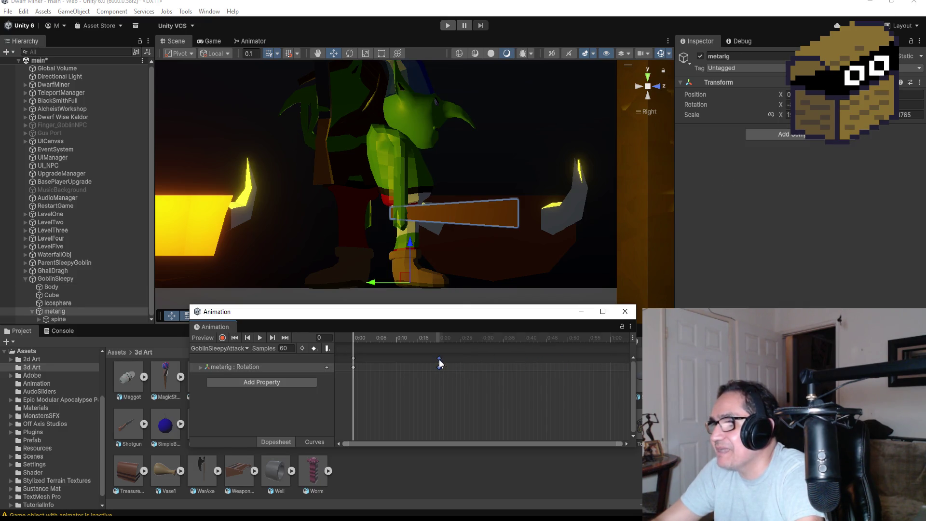
Drop the moved keyframes at 0:20, delete them, and return to frame 0
left_click(286, 338)
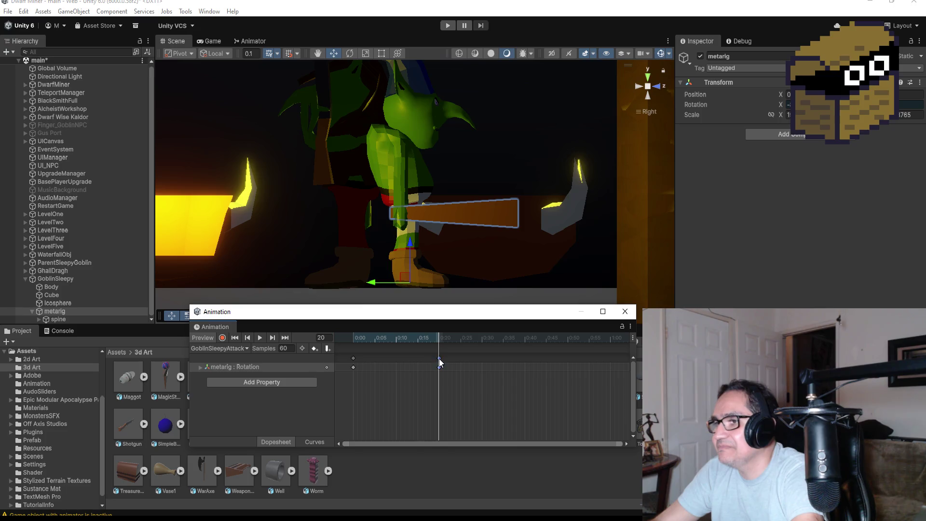
key("Delete")
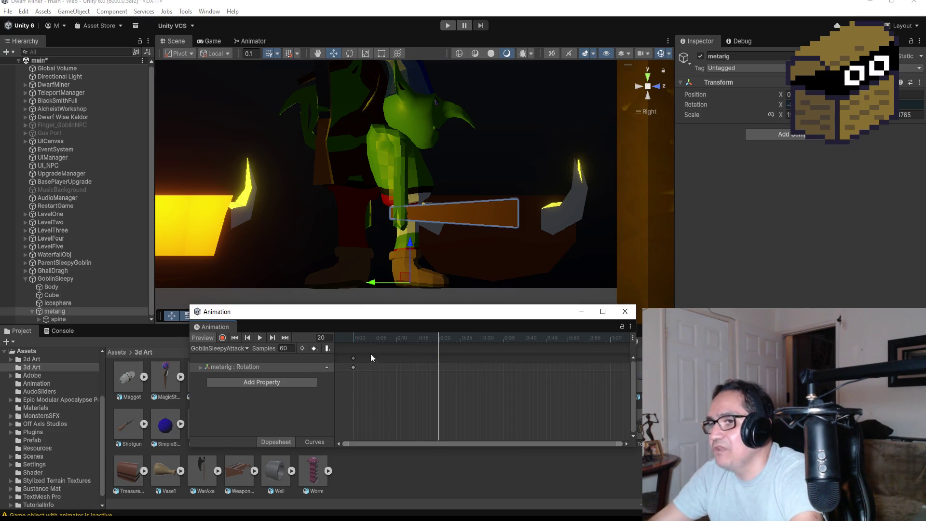
left_click(239, 337)
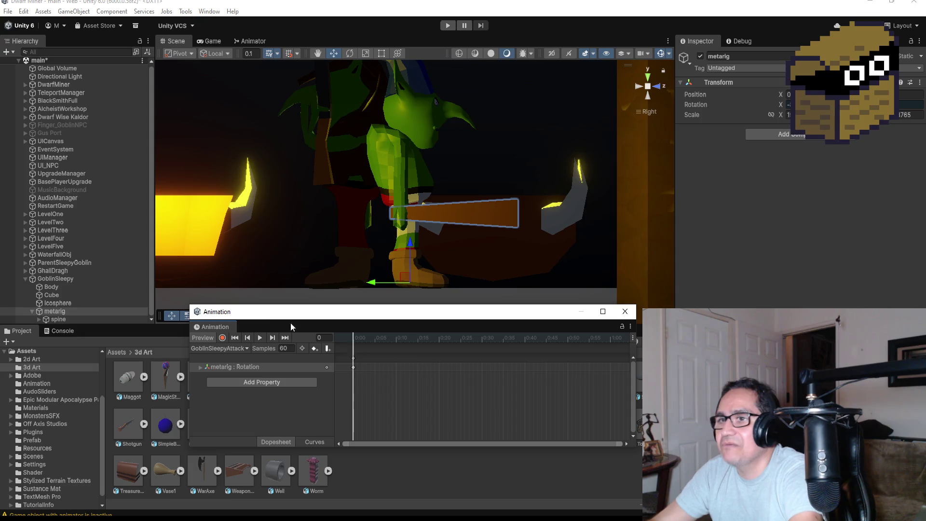
Expand the goblin's bone tree under metarig and select the hand.L_end bone
left_click(38, 319)
scroll(86, 261, "down", 5)
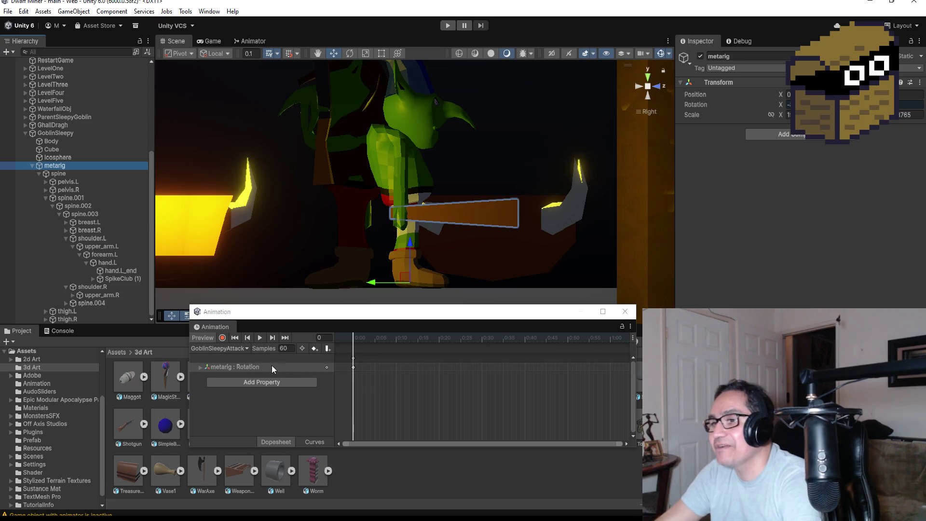
left_click(134, 272)
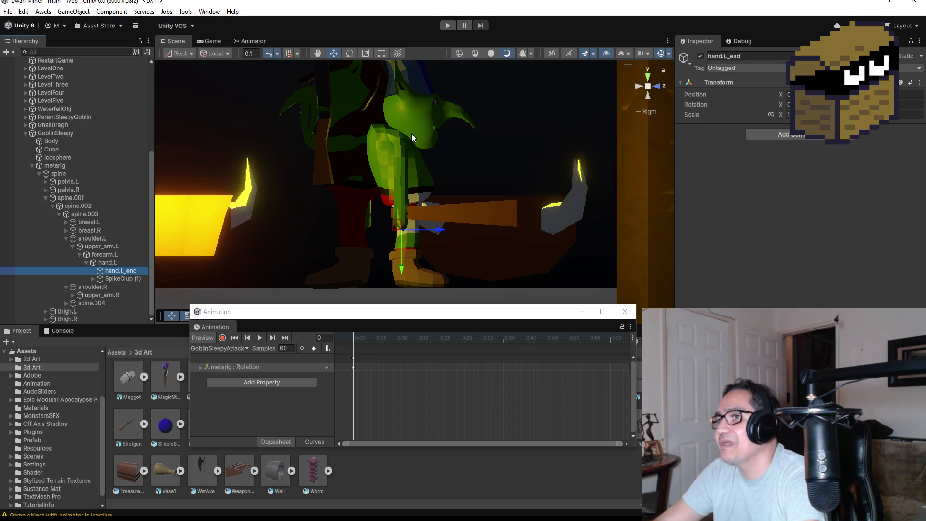
Test rotating the hand.L bone to swing the club upward, then undo it
left_click(107, 262)
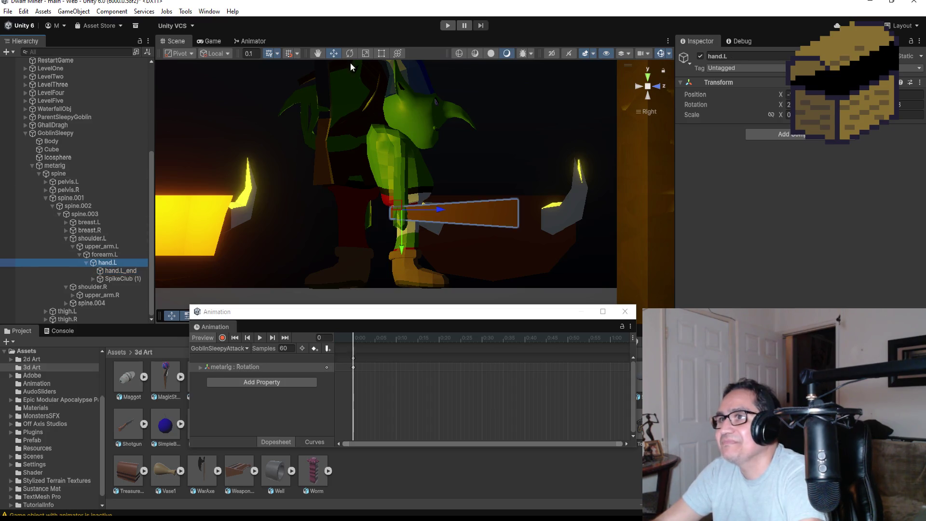
left_click(350, 54)
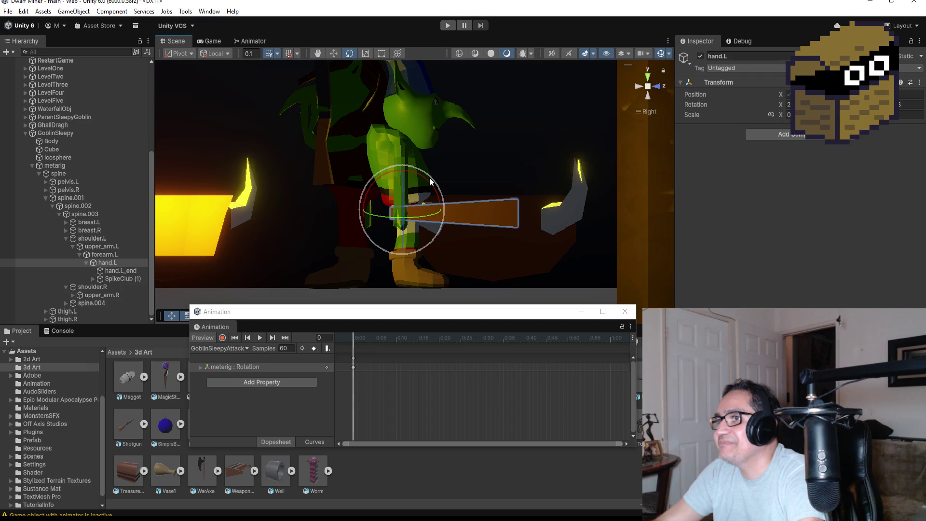
mouse_move(429, 166)
left_mouse_down()
mouse_move(382, 105)
mouse_move(402, 140)
left_mouse_up()
key("ctrl+z")
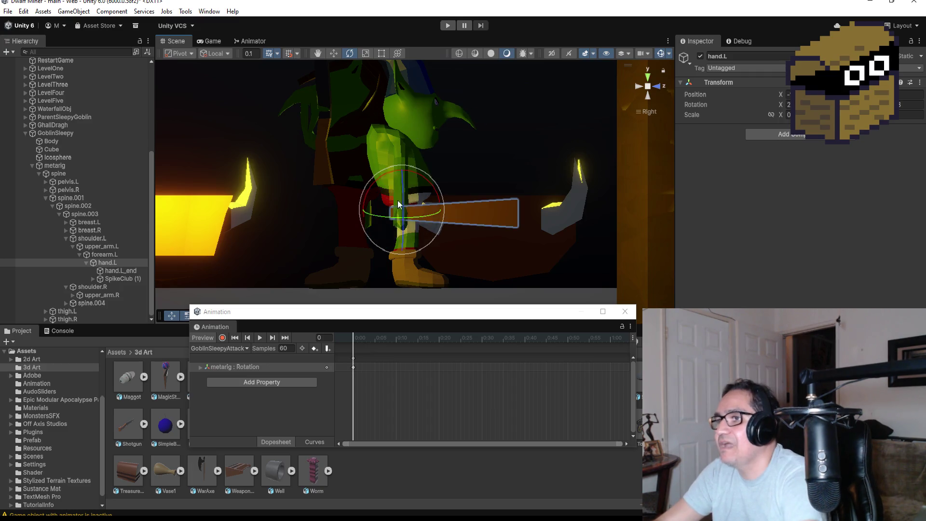
Test raising the club via upper_arm.L, undo it, and move SpikeClub (1) to the scene root
left_click(110, 247)
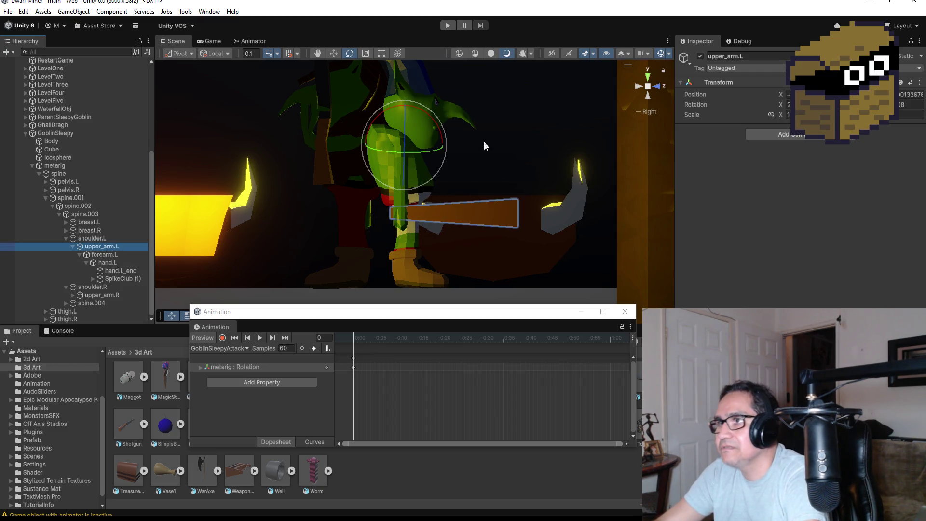
mouse_move(445, 110)
left_mouse_down()
mouse_move(342, 26)
mouse_move(239, 6)
mouse_move(347, 58)
mouse_move(434, 120)
left_mouse_up()
scroll(461, 132, "down", 3)
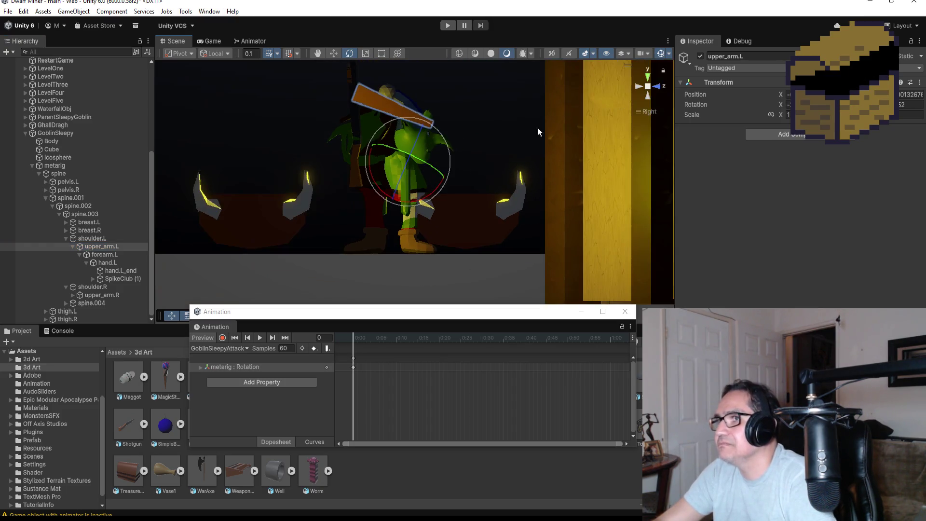
left_click_drag(537, 126, 296, 137)
key("ctrl+z")
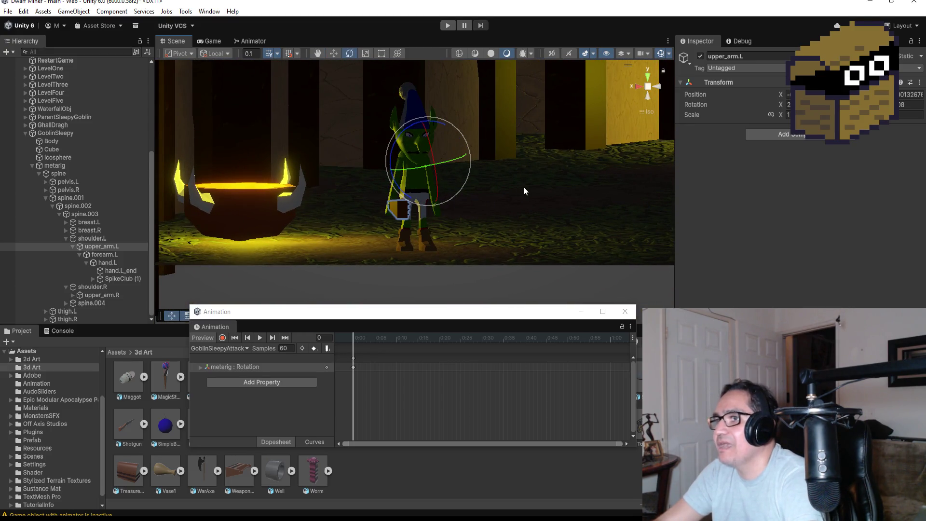
mouse_move(525, 187)
left_mouse_down()
mouse_move(314, 203)
mouse_move(173, 270)
left_mouse_up()
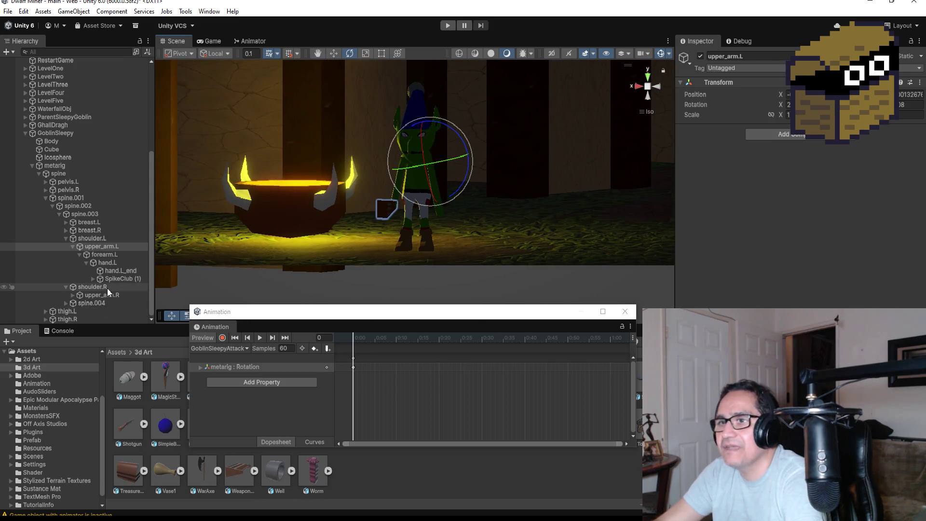
mouse_move(110, 278)
left_mouse_down()
mouse_move(59, 163)
mouse_move(56, 130)
left_mouse_up()
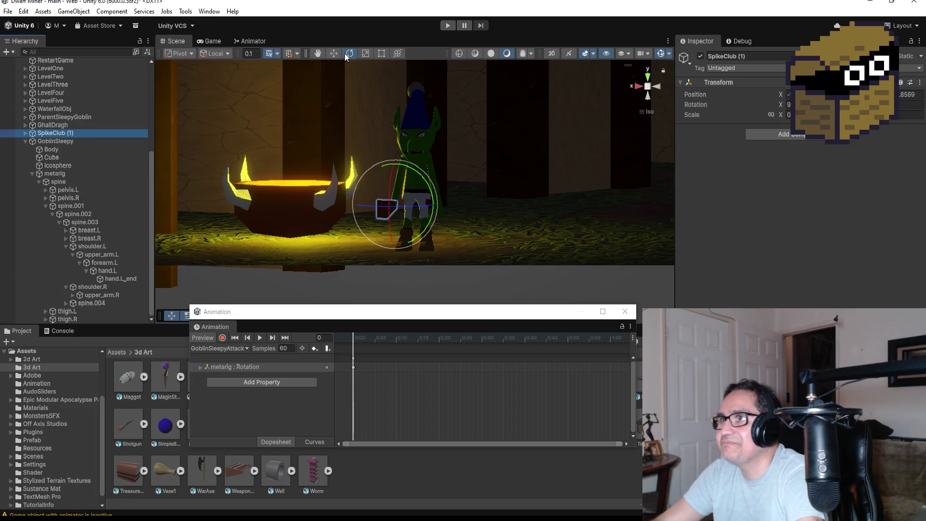
Nudge SpikeClub (1) slightly left using world-axis move handles, checking side and front views
left_click(333, 51)
mouse_move(364, 206)
left_mouse_down("alt")
mouse_move(424, 218)
mouse_move(265, 202)
mouse_move(619, 226)
mouse_move(530, 220)
left_mouse_up("alt")
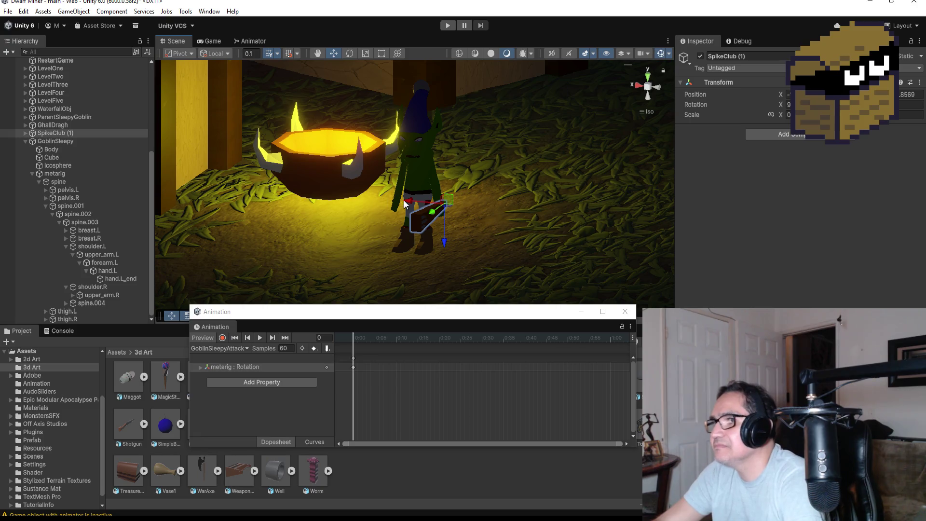
left_click_drag(405, 205, 401, 203)
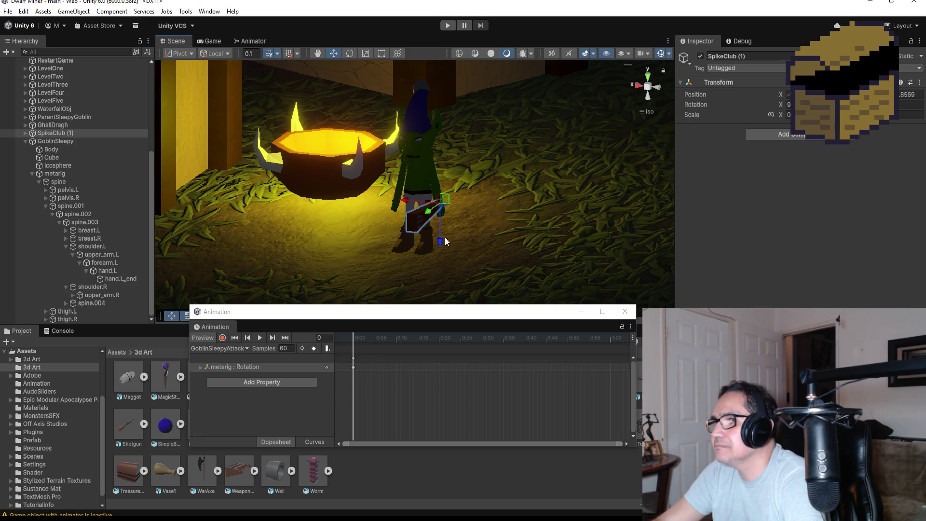
key("x")
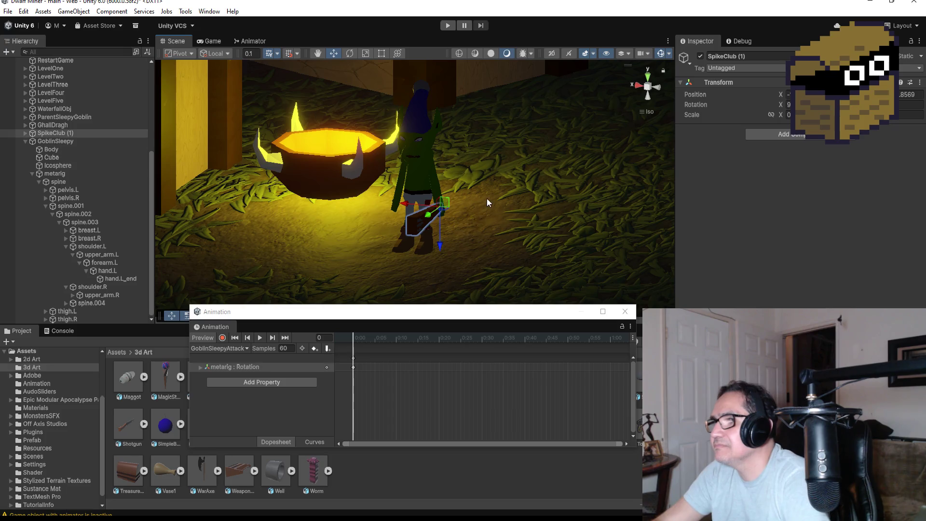
mouse_move(487, 198)
left_mouse_down("alt")
mouse_move(406, 177)
mouse_move(491, 226)
left_mouse_up("alt")
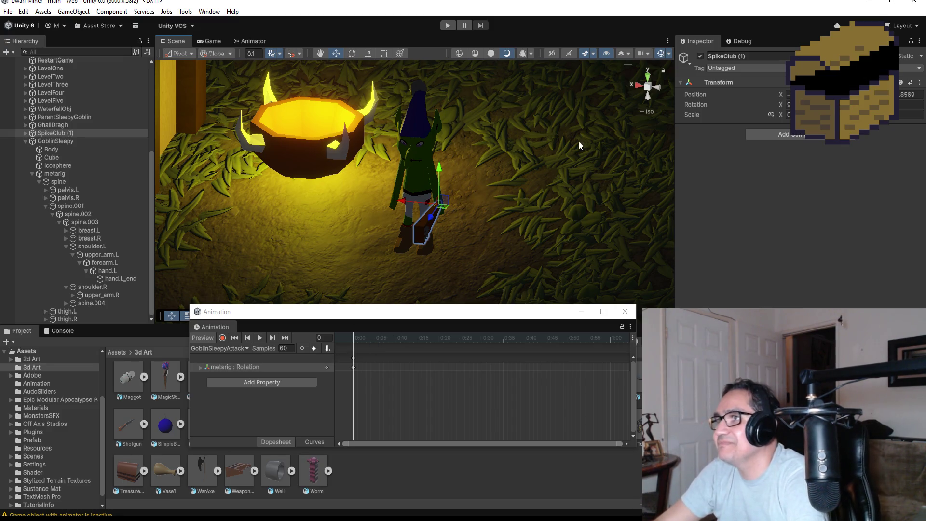
left_click(638, 86)
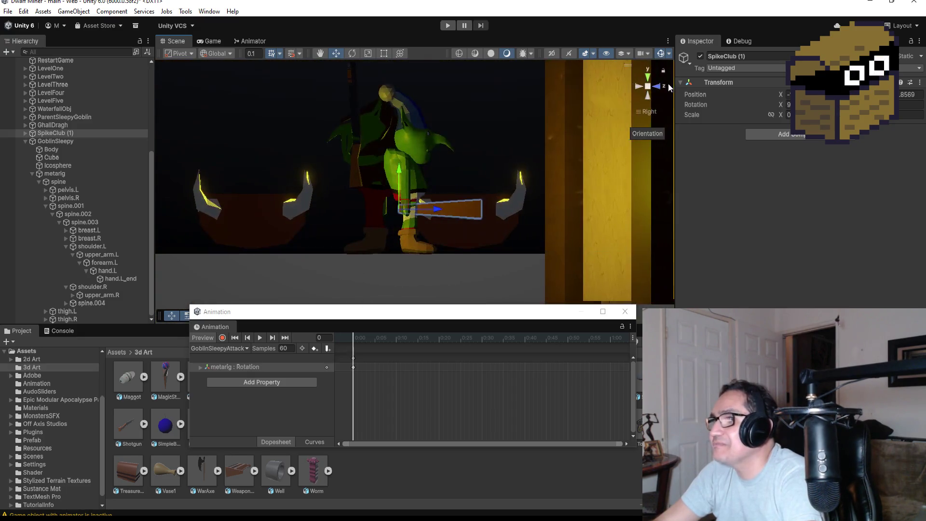
left_click(659, 85)
left_click(659, 85)
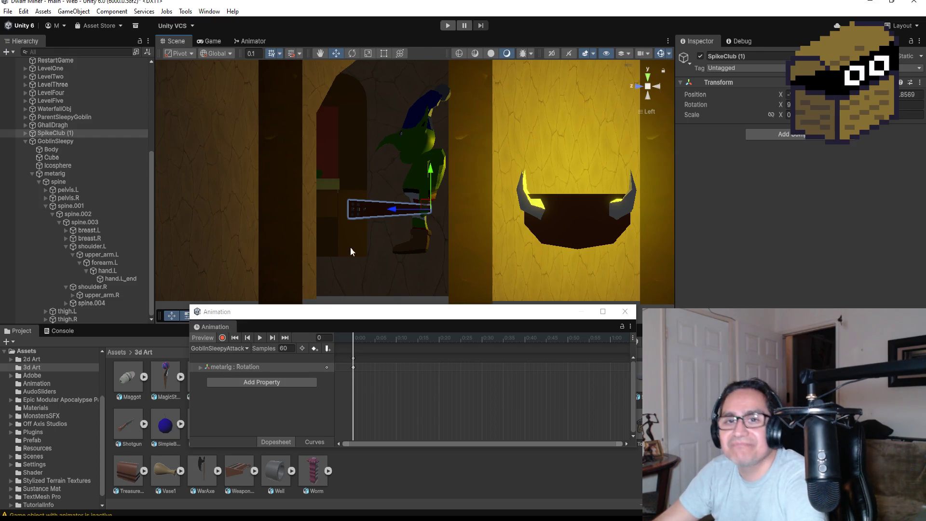
Parent SpikeClub (1) back under hand.L and select GoblinSleepy's metarig start keys
left_click(224, 337)
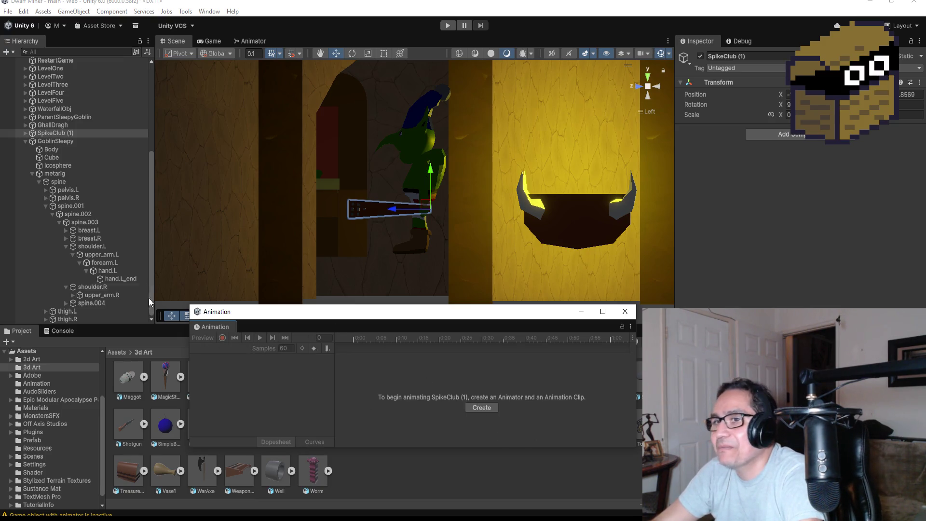
mouse_move(57, 134)
left_mouse_down()
mouse_move(73, 156)
mouse_move(96, 263)
mouse_move(111, 274)
left_mouse_up()
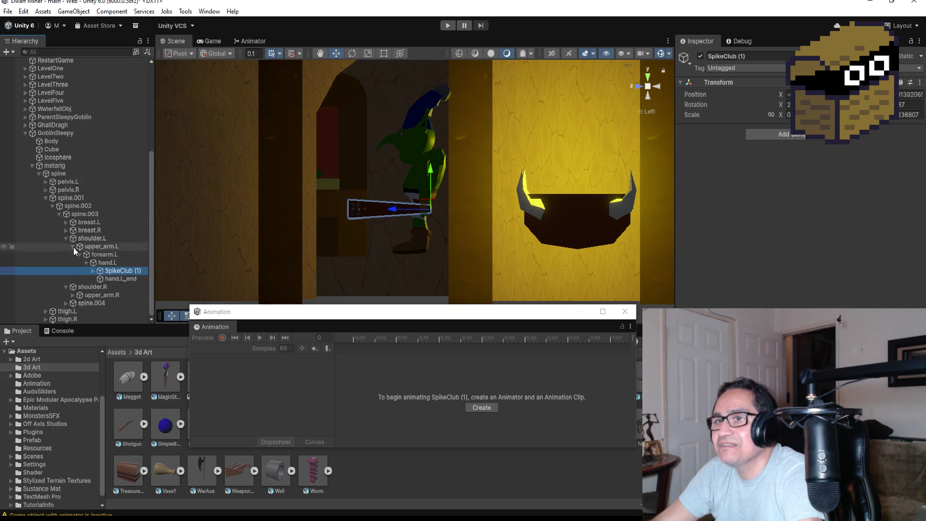
left_click(54, 135)
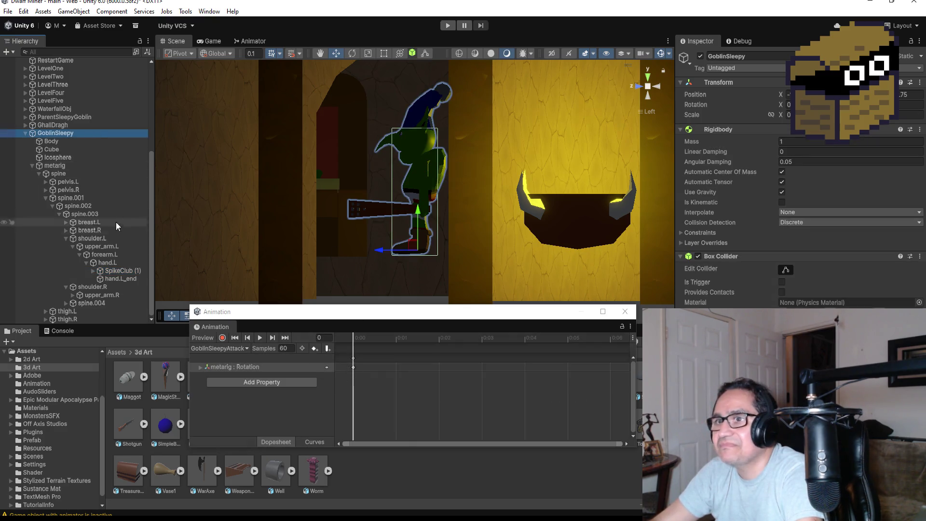
left_click(353, 358)
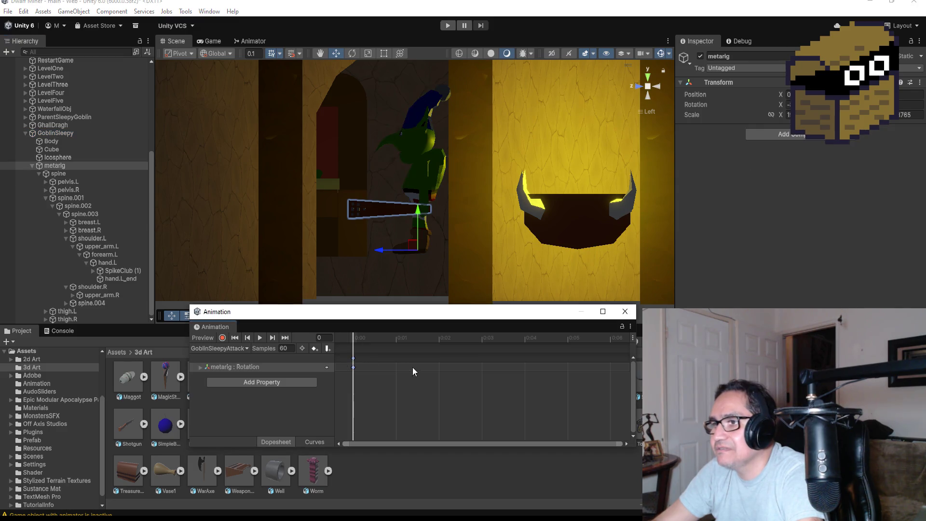
With Record on, rotate upper_arm.L to raise the club overhead at the clip start
left_click(222, 338)
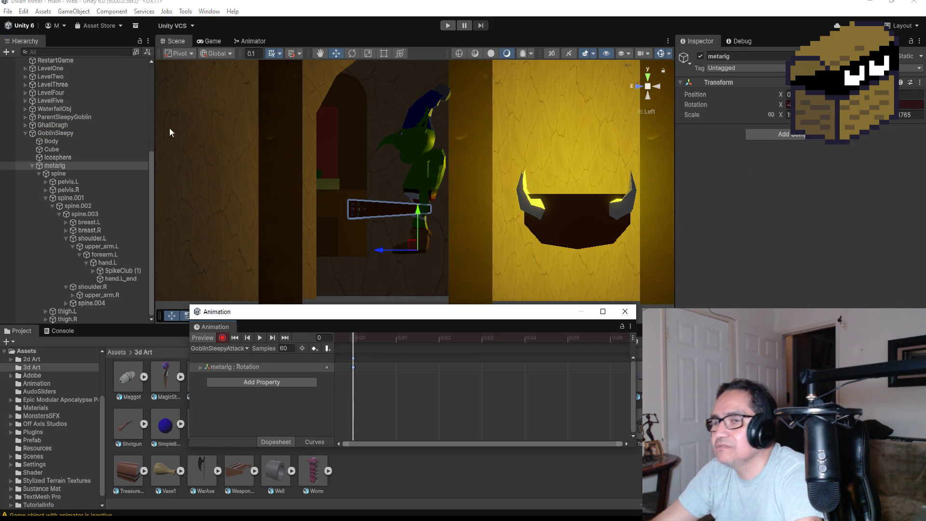
left_click(102, 247)
left_click(356, 53)
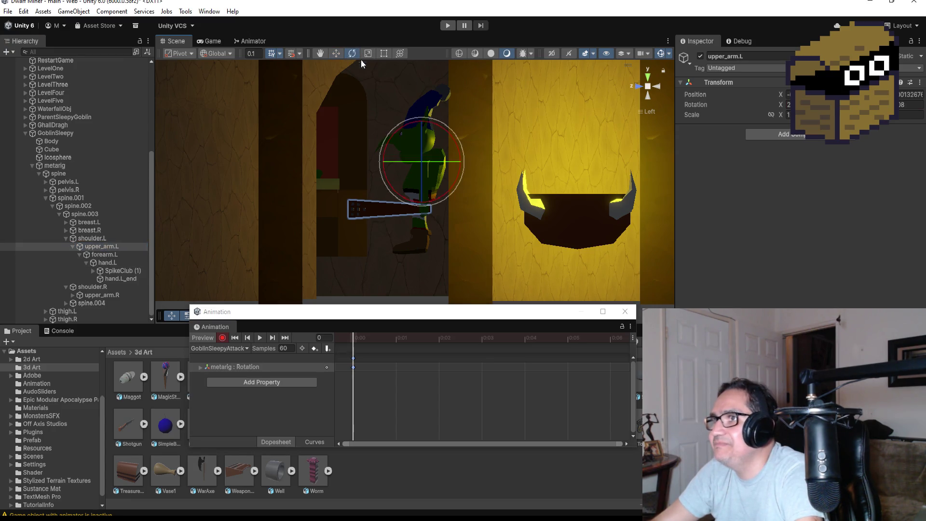
mouse_move(440, 123)
left_mouse_down()
mouse_move(481, 132)
mouse_move(587, 205)
mouse_move(607, 231)
left_mouse_up()
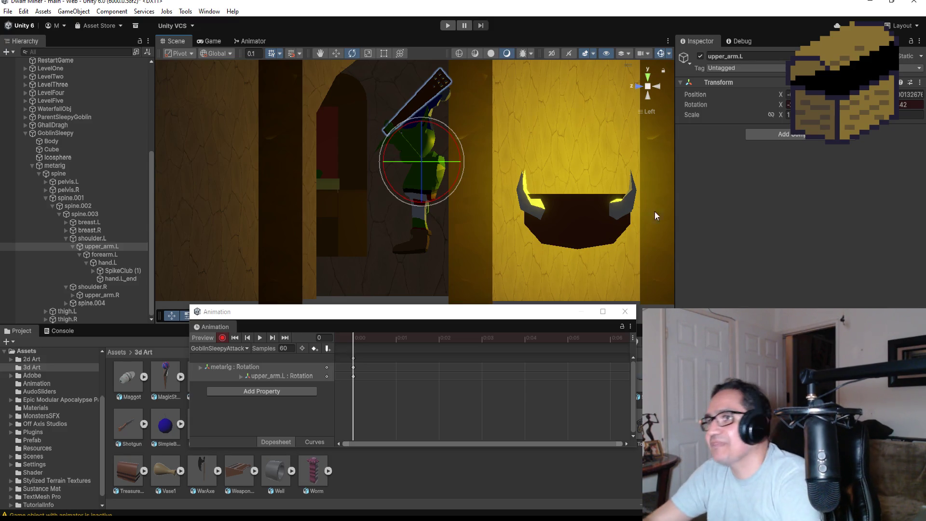
left_click(639, 86)
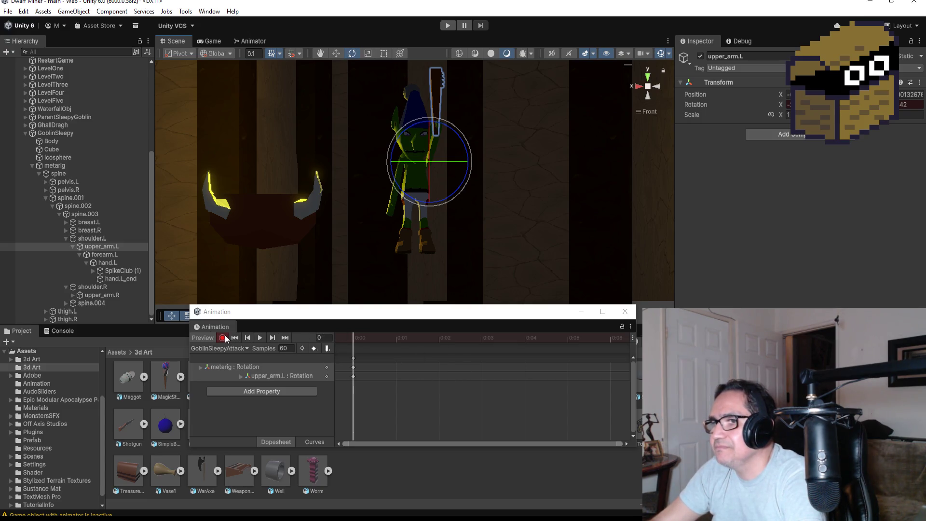
Add keyframes at 0:20 on every rotation track of GoblinSleepyAttack
scroll(453, 367, "down", 5)
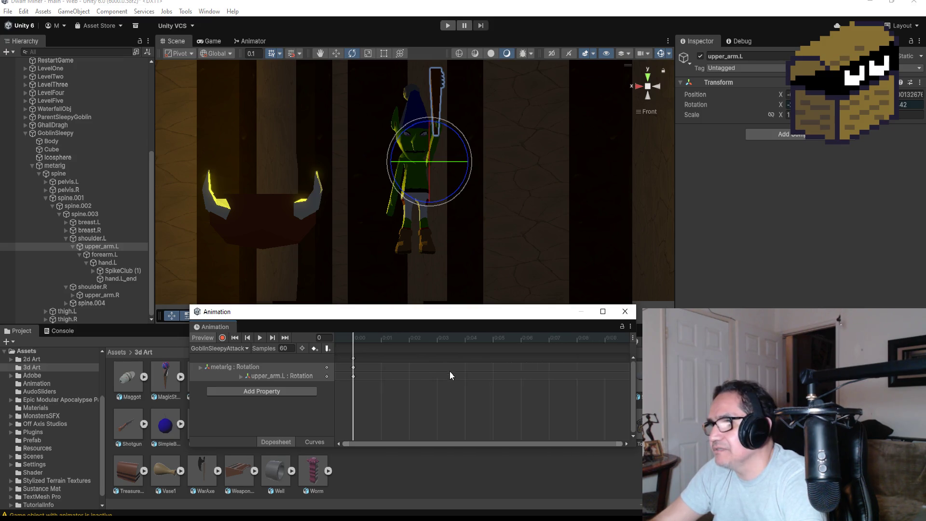
scroll(397, 369, "down", 5)
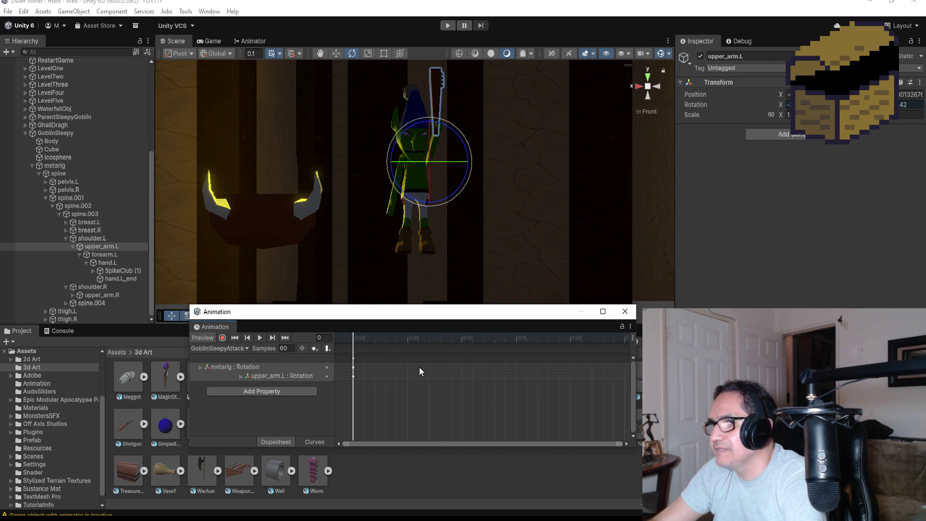
scroll(426, 371, "down", 3)
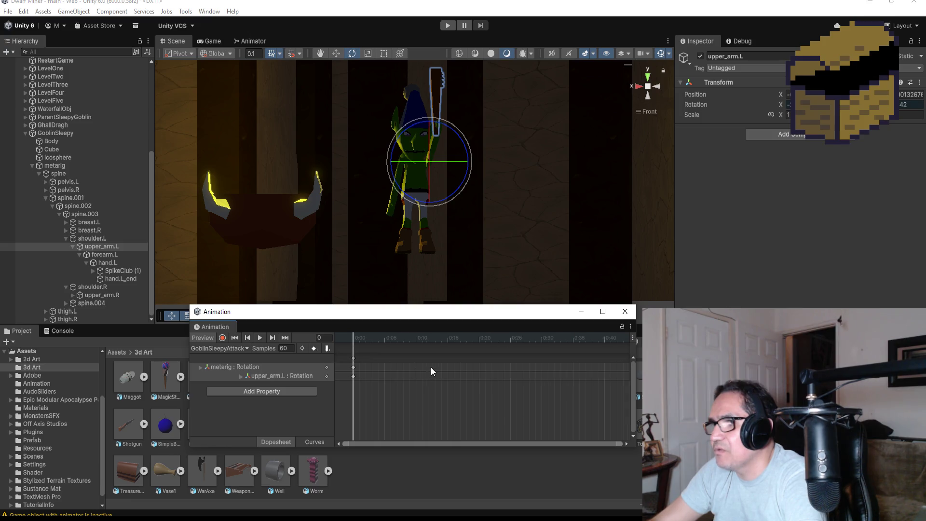
right_click(462, 360)
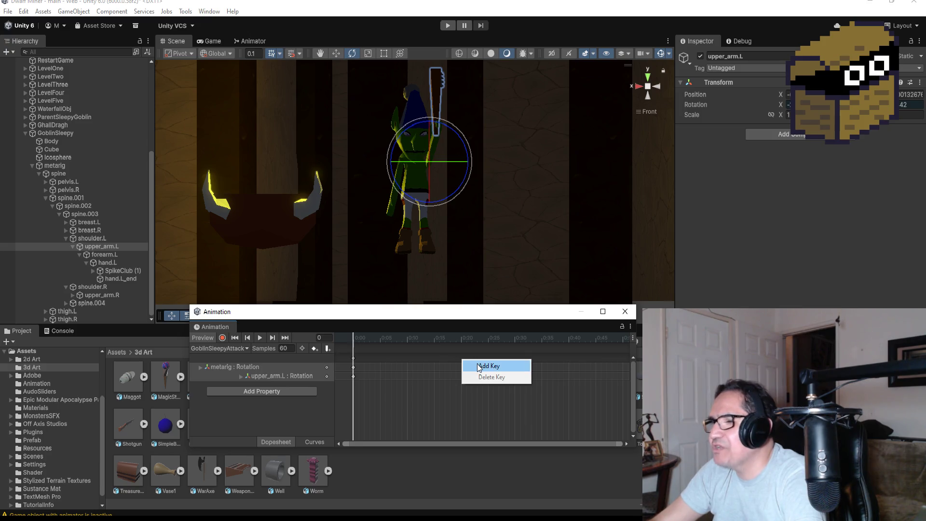
left_click(475, 366)
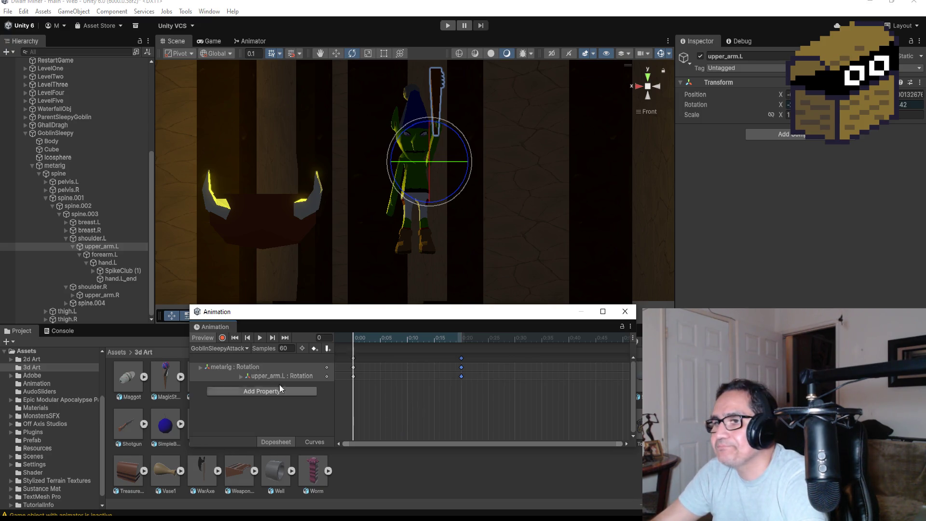
left_click(235, 348)
left_click(447, 403)
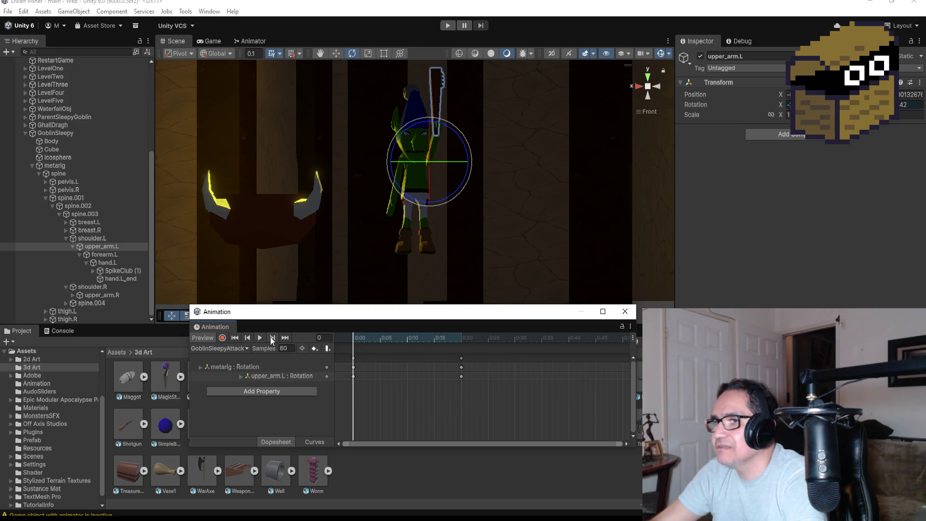
Move to frame 20 and inspect the goblin's arm bones from front and side views
left_click(288, 337)
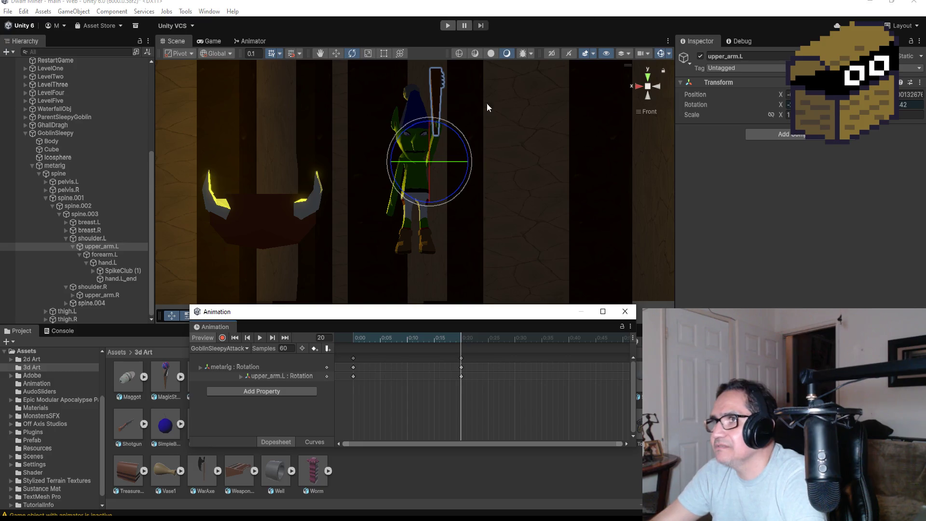
scroll(545, 135, "up", 2)
left_click(658, 86)
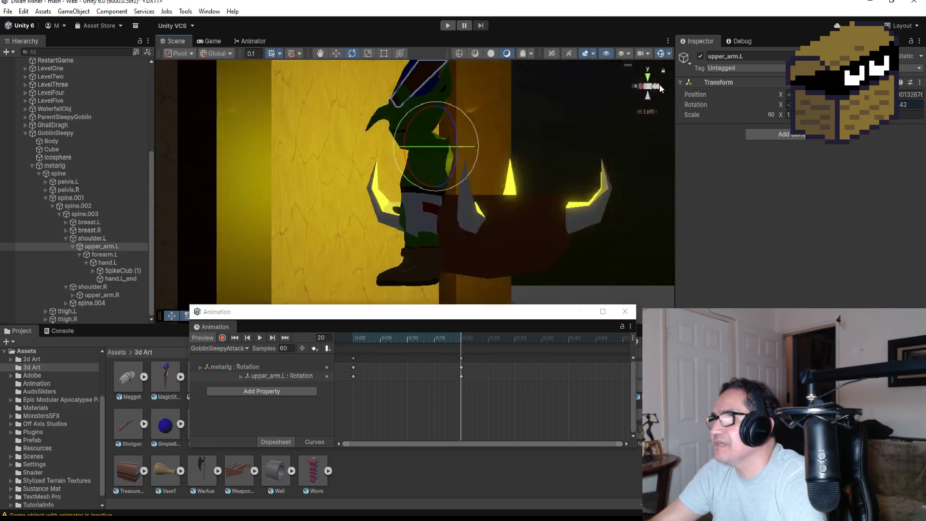
left_click(637, 87)
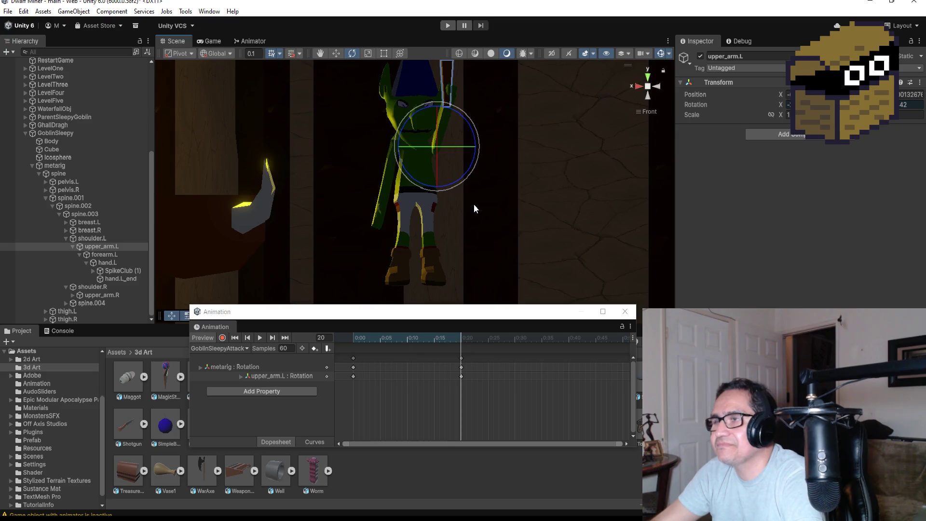
scroll(474, 195, "down", 2)
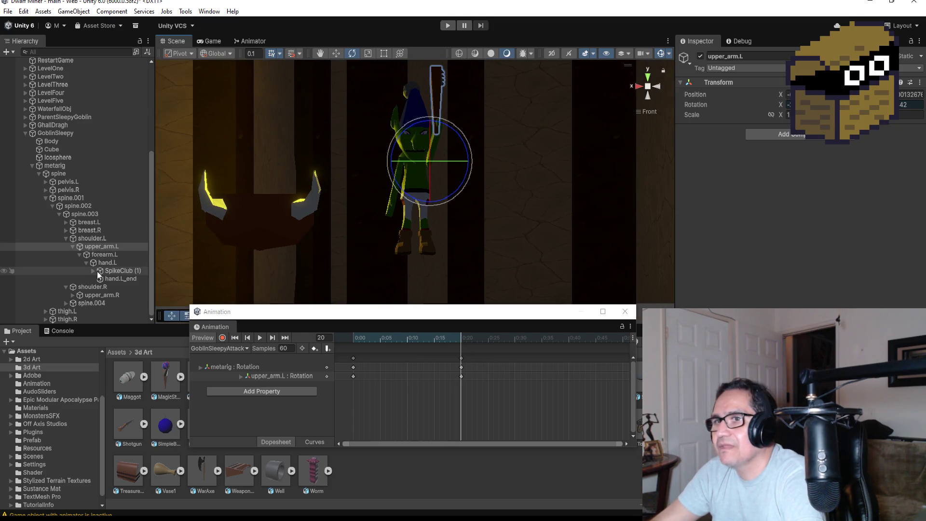
left_click(111, 271)
left_click(108, 255)
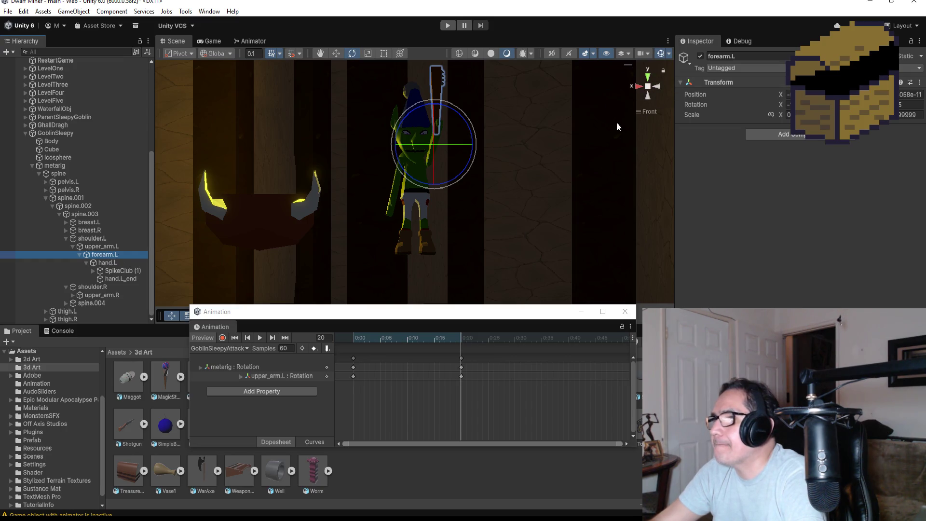
left_click(658, 89)
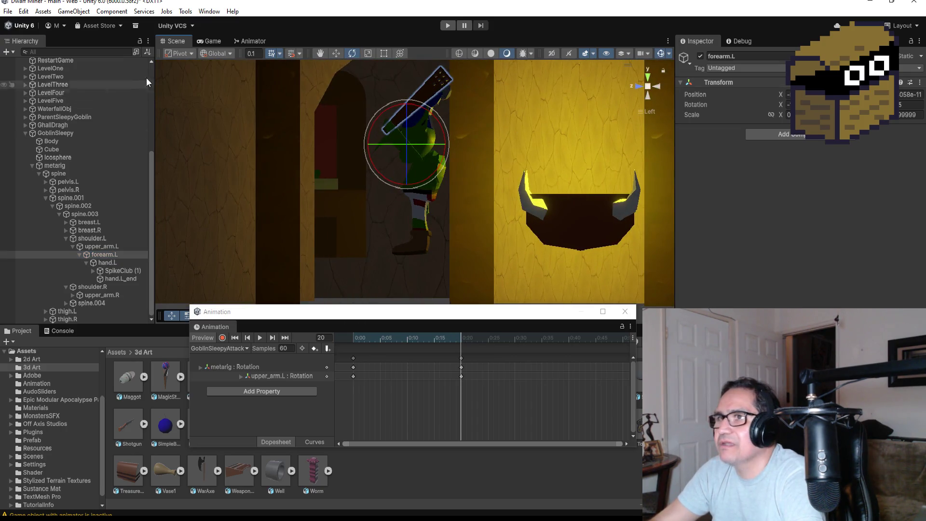
Record upper_arm.L swinging the club down and forward at frame 20
left_click(222, 337)
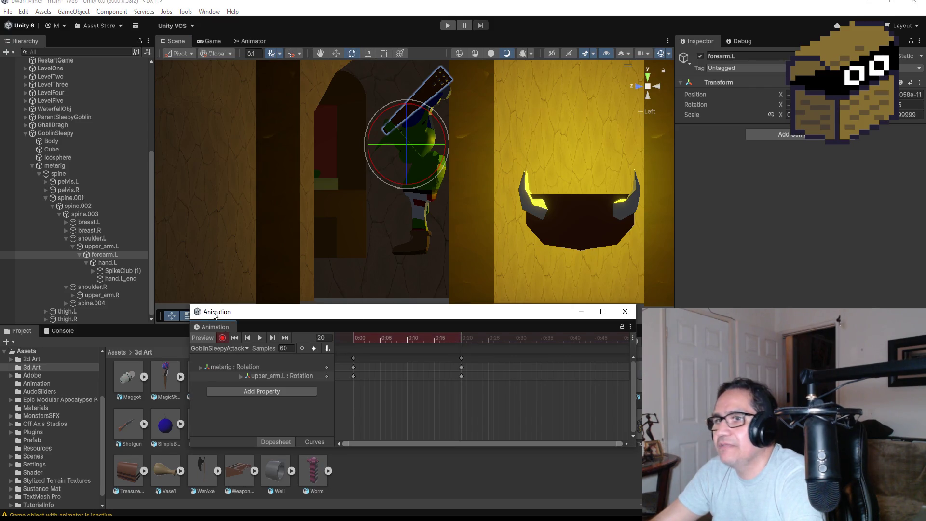
left_click(107, 246)
mouse_move(454, 132)
left_mouse_down()
mouse_move(389, 87)
mouse_move(292, 89)
left_mouse_up()
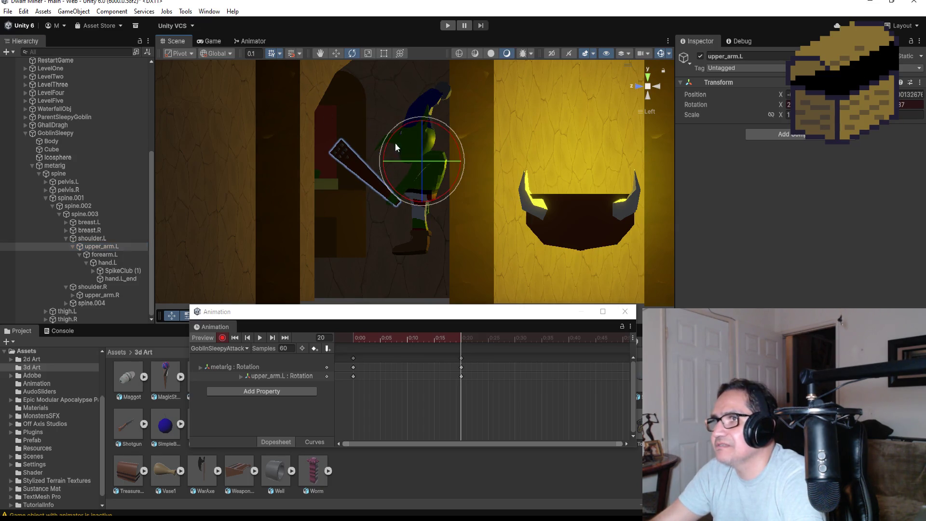
mouse_move(466, 257)
left_mouse_down()
mouse_move(714, 270)
mouse_move(446, 132)
mouse_move(457, 148)
left_mouse_up()
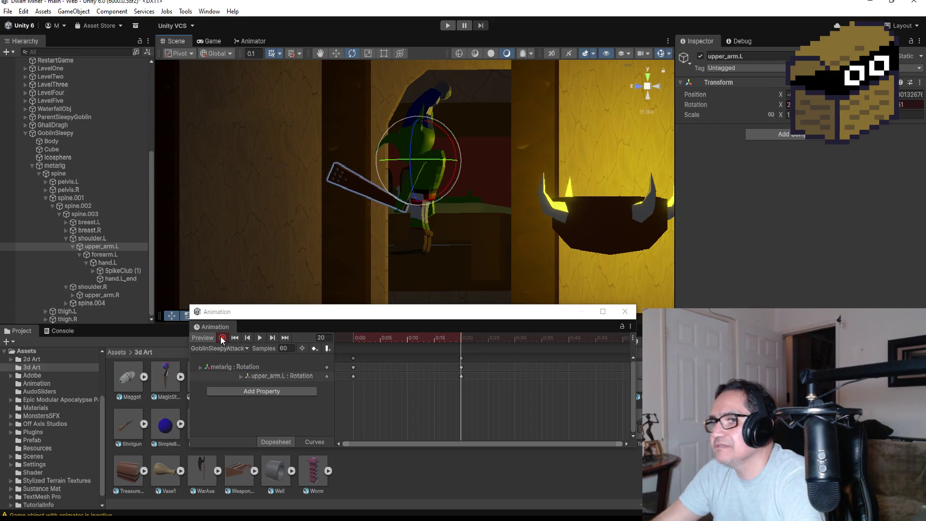
left_click(221, 337)
Preview the attack swing and step between the first and last keyframes
left_click(259, 336)
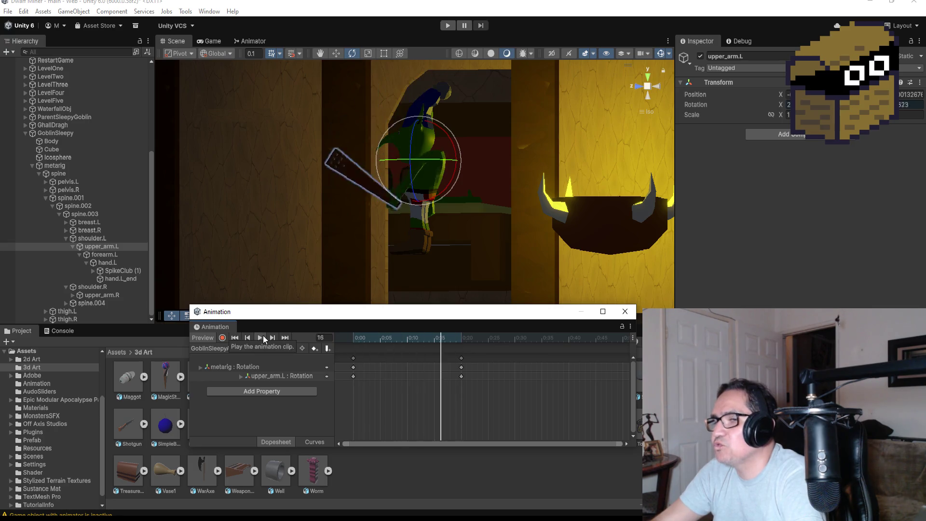
left_click(263, 335)
scroll(486, 369, "down", 2)
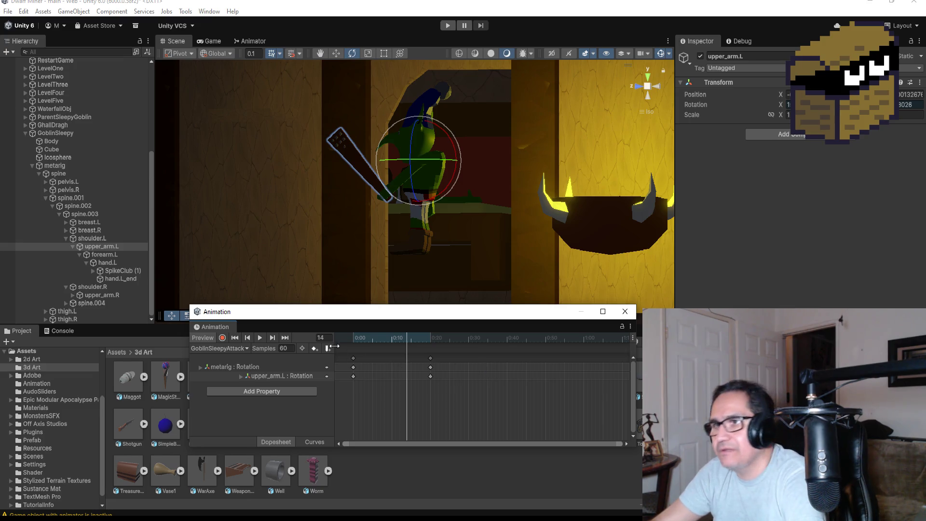
left_click(287, 337)
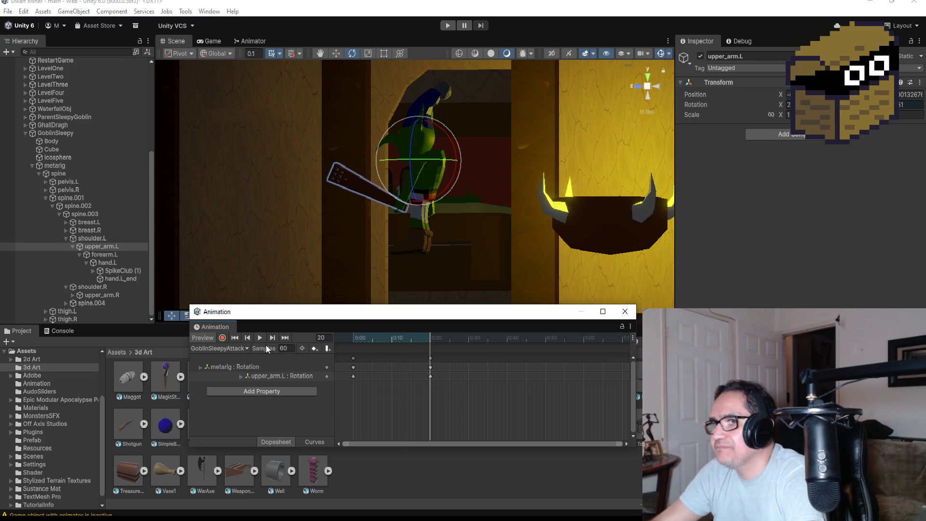
left_click(235, 337)
left_click(354, 358)
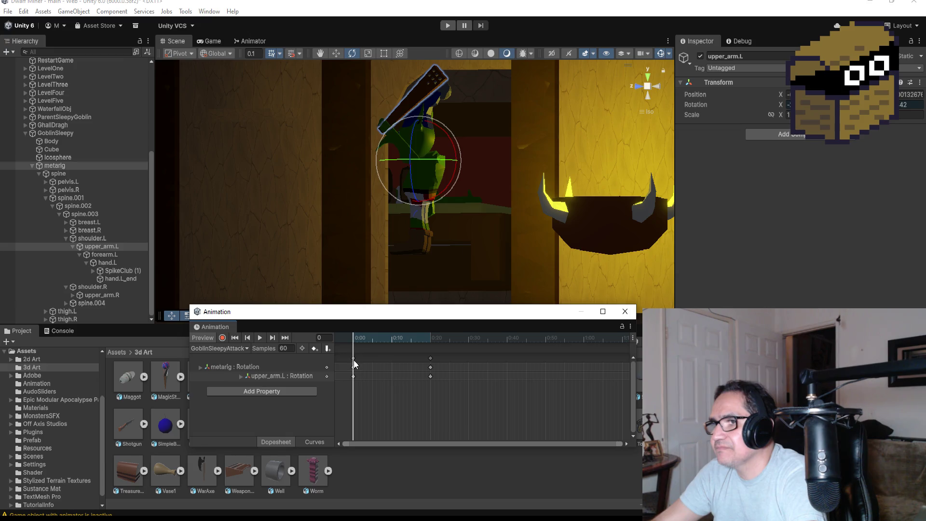
Add keyframes at 0:40 to close the swing loop and preview the clip
right_click(507, 357)
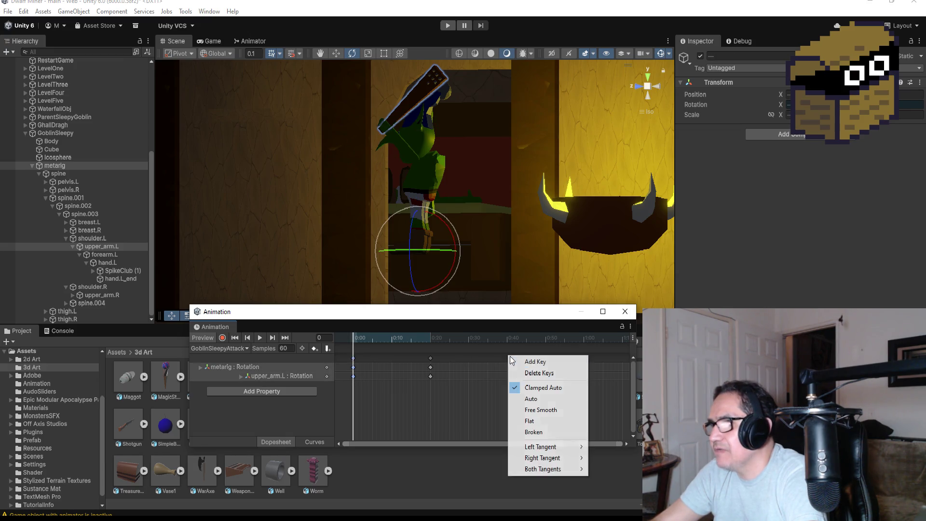
left_click(528, 363)
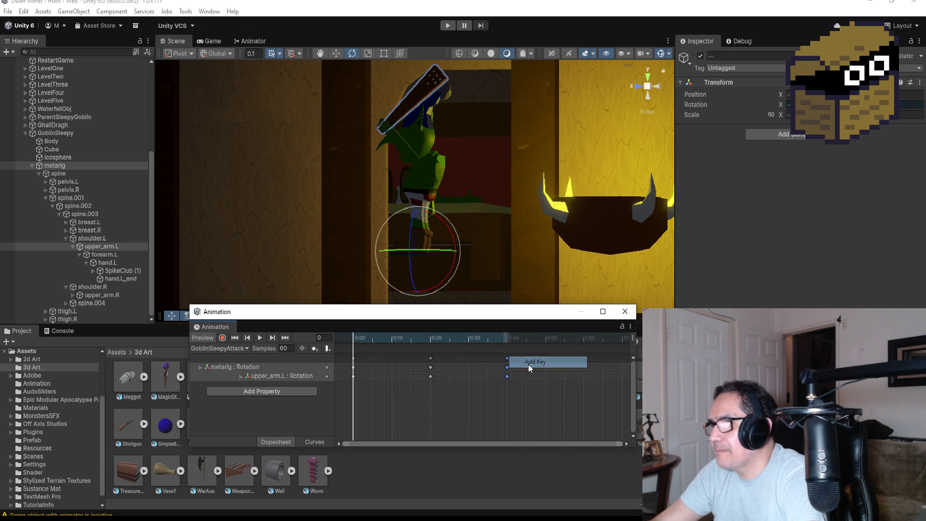
left_click(263, 337)
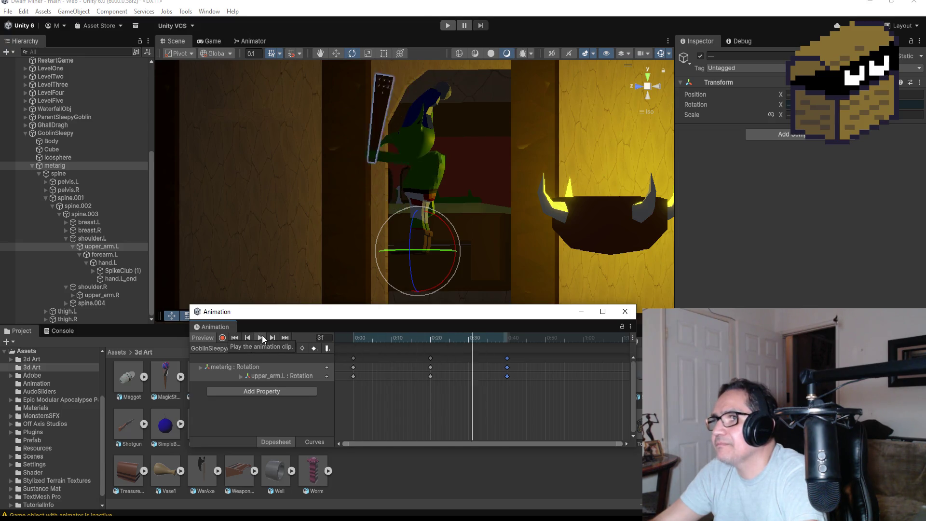
left_click(262, 337)
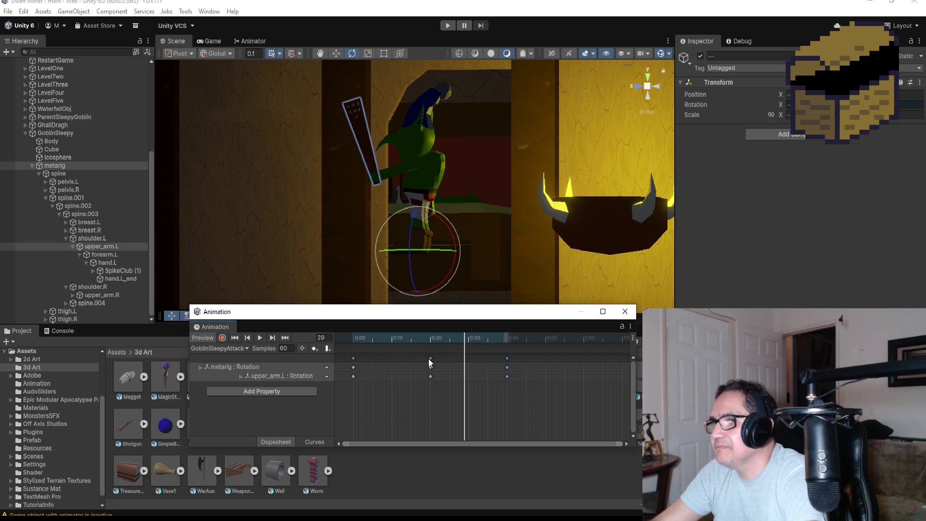
Retime the swing keys to 0:16 and the final keys to 0:30
left_click_drag(428, 358, 410, 360)
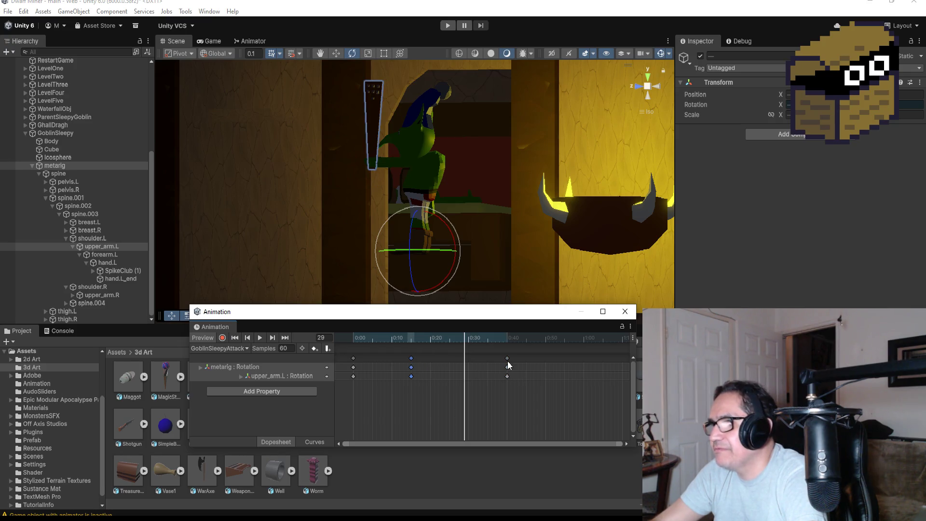
left_click_drag(507, 361, 470, 358)
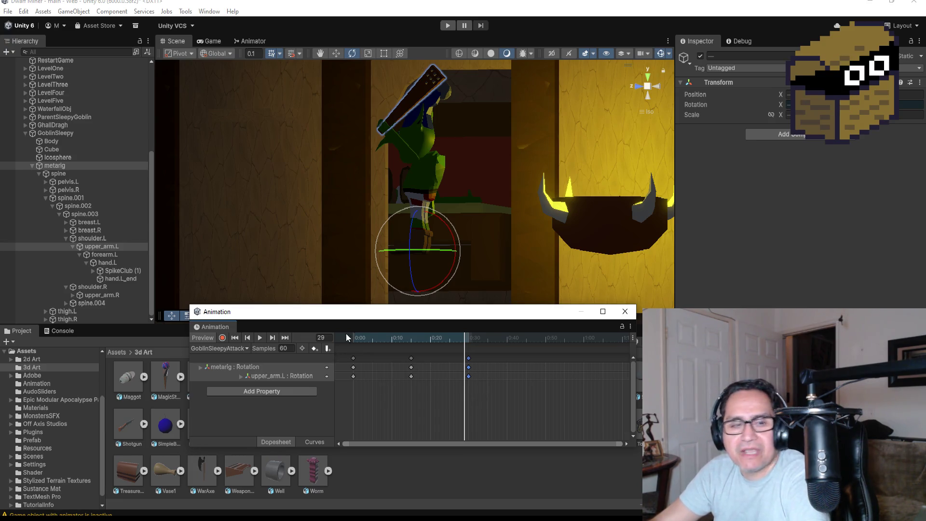
left_click(285, 339)
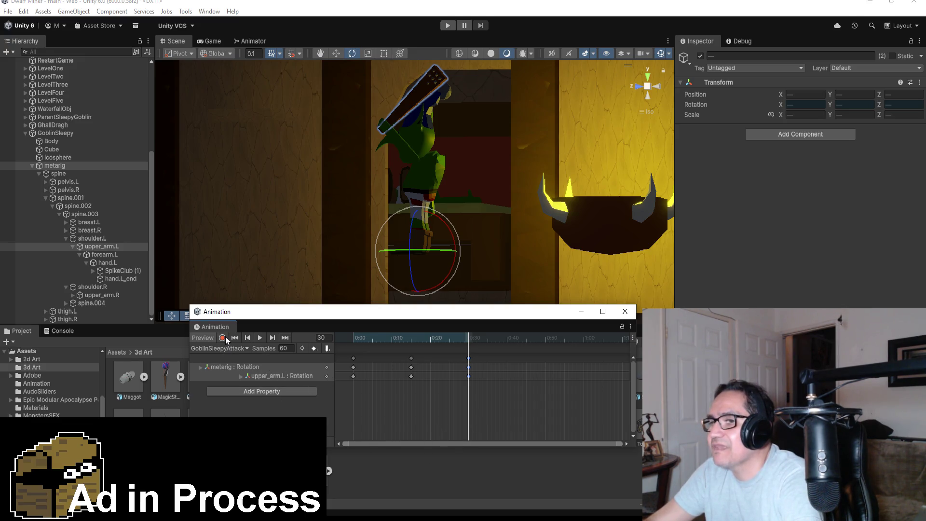
Preview the swing animation and step to the keyframe at frame 30
left_click(260, 338)
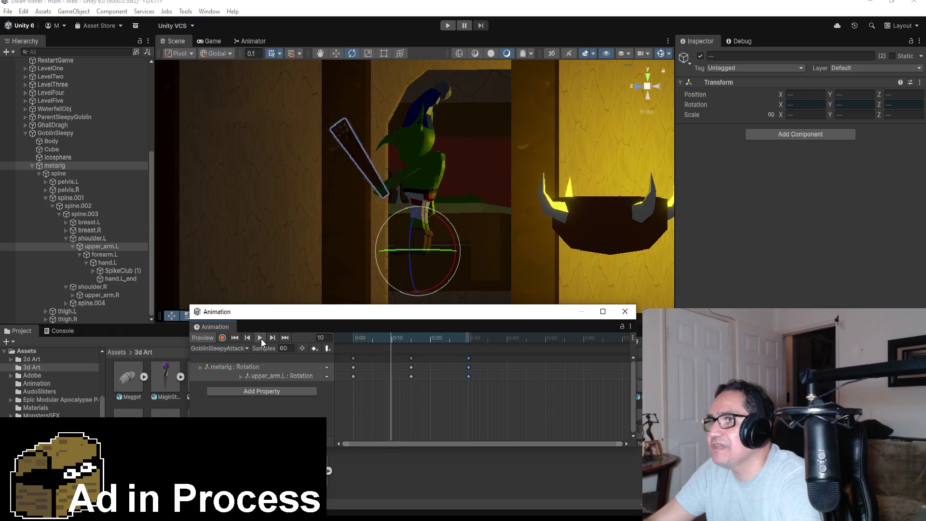
left_click(261, 339)
left_click(272, 338)
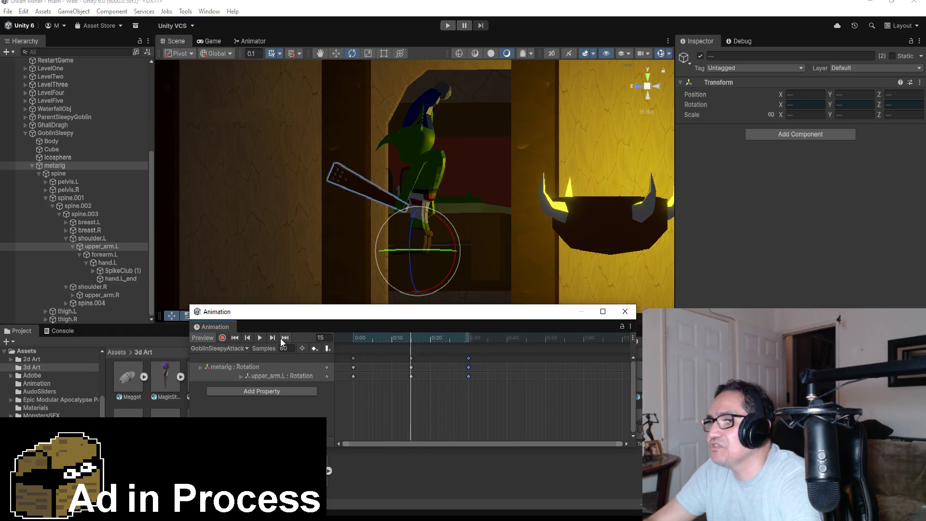
left_click(273, 338)
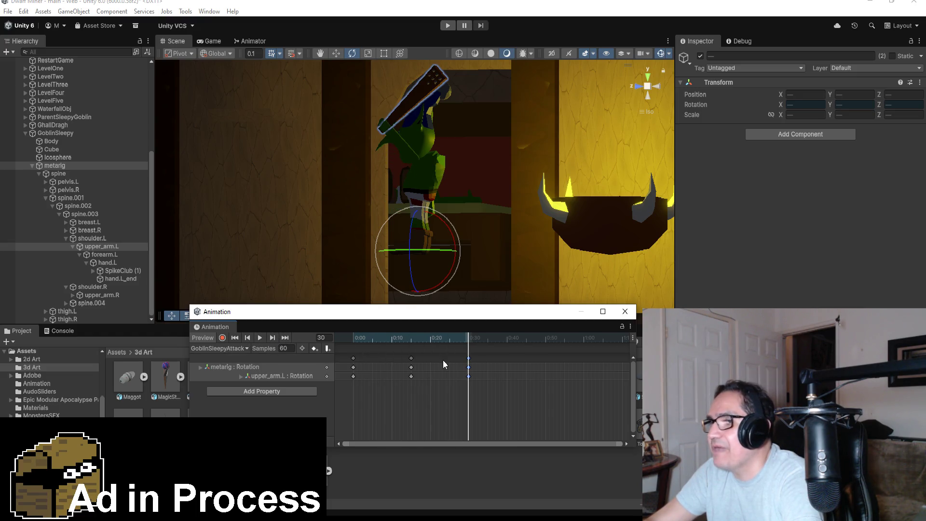
Add keyframes at 0:45 on every track, jump there, and start recording
right_click(524, 360)
left_click(538, 366)
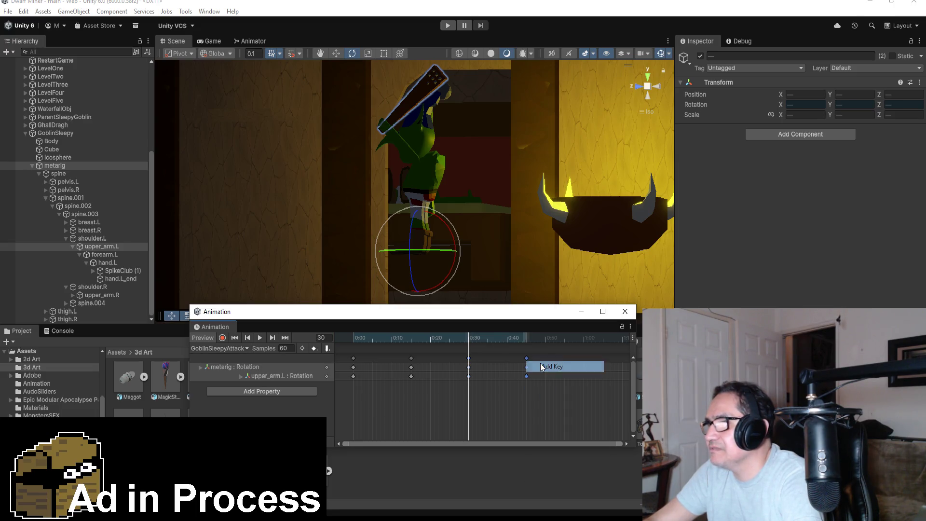
left_click(285, 338)
left_click(222, 338)
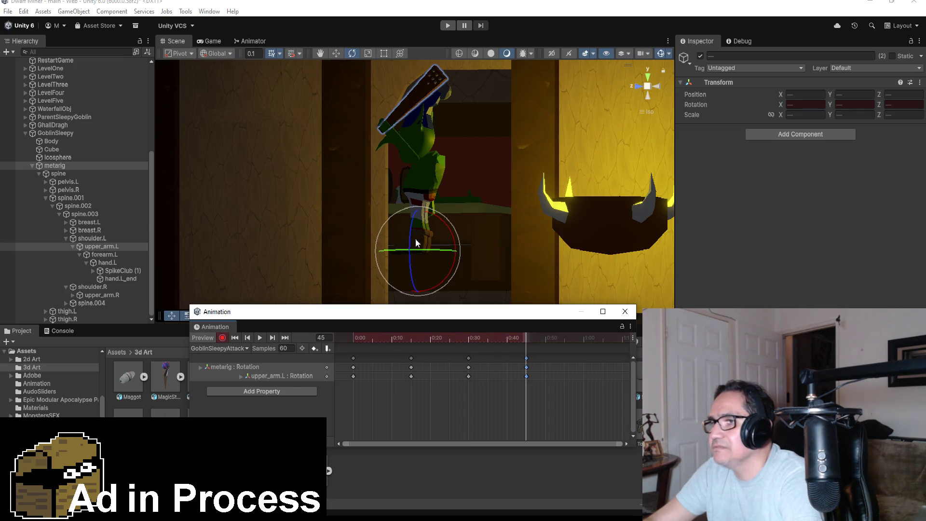
left_click_drag(362, 217, 677, 217)
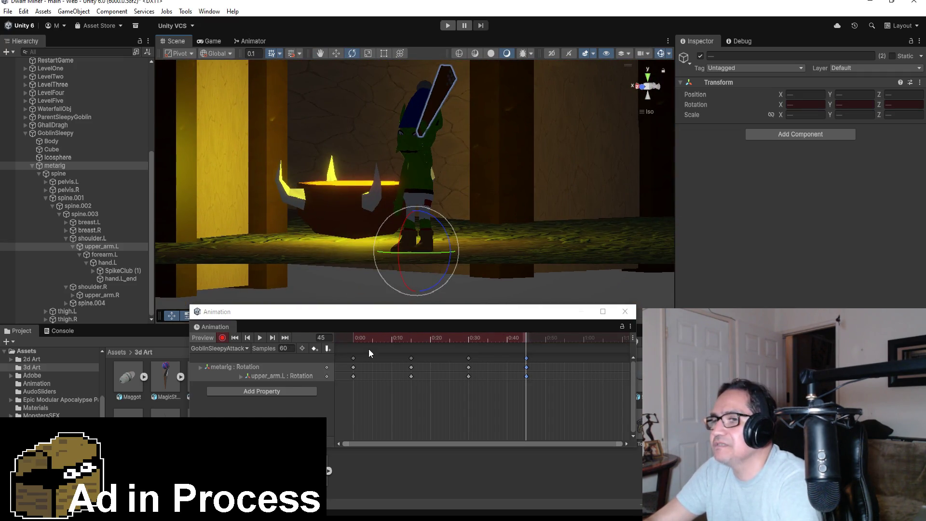
Rotate the upper_arm.L bone at 0:45 to swing the club, undoing one unwanted rotation
left_click(101, 246)
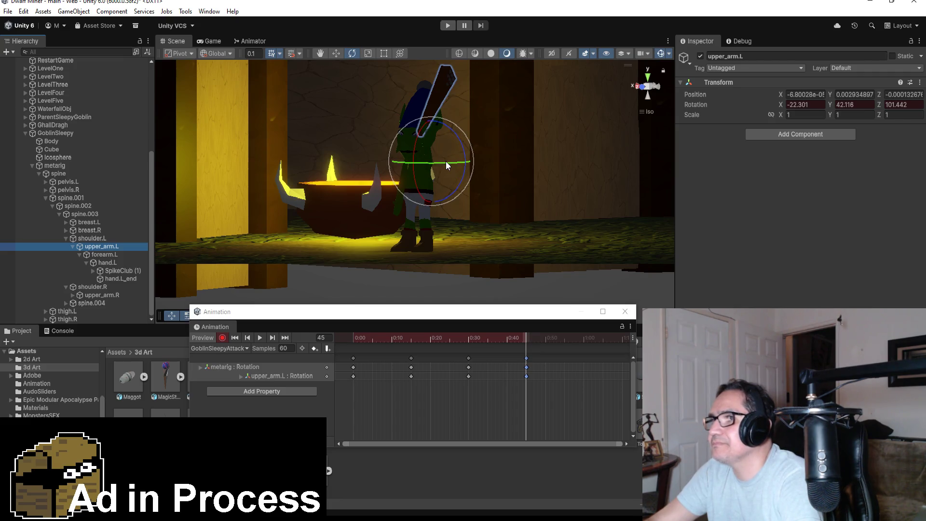
mouse_move(446, 166)
left_mouse_down()
mouse_move(470, 135)
mouse_move(517, 189)
mouse_move(684, 209)
mouse_move(585, 209)
mouse_move(557, 218)
left_mouse_up()
key("ctrl+z")
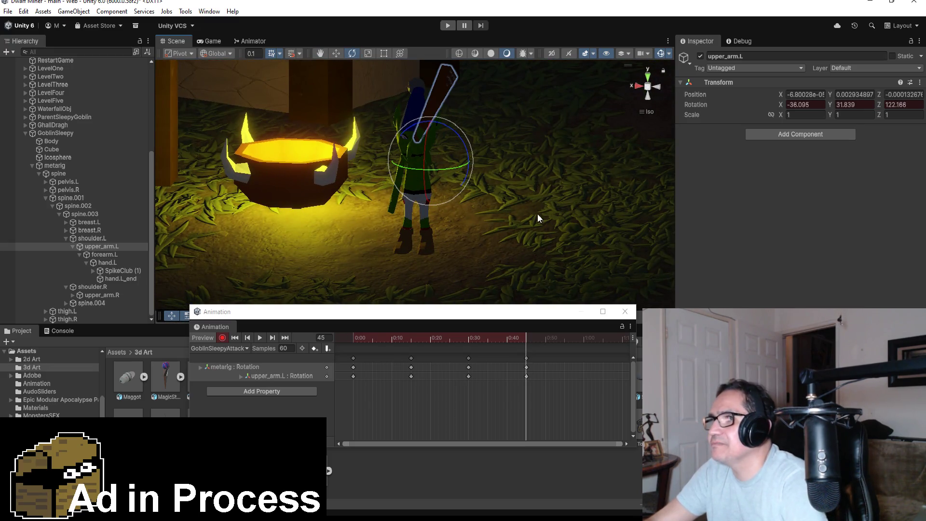
mouse_move(533, 176)
left_mouse_down()
mouse_move(588, 176)
mouse_move(487, 176)
mouse_move(509, 184)
left_mouse_up()
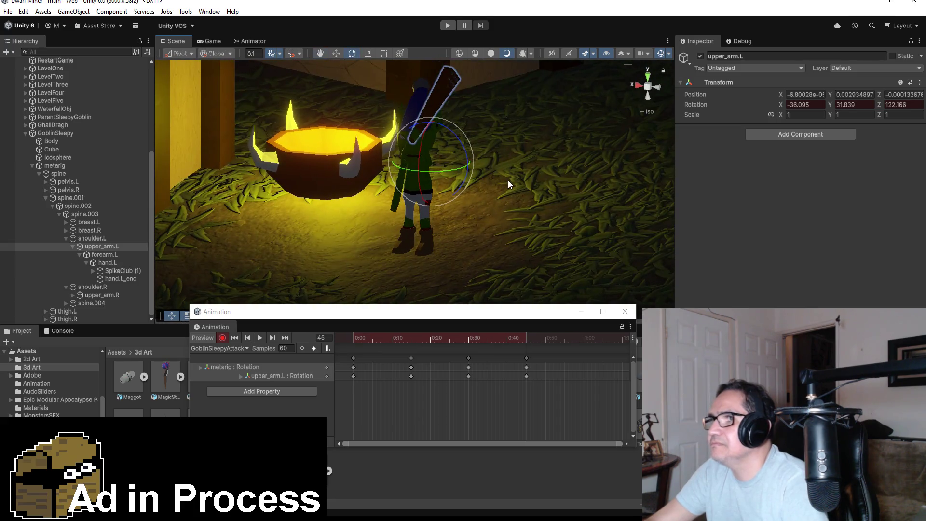
left_click_drag(442, 170, 438, 177)
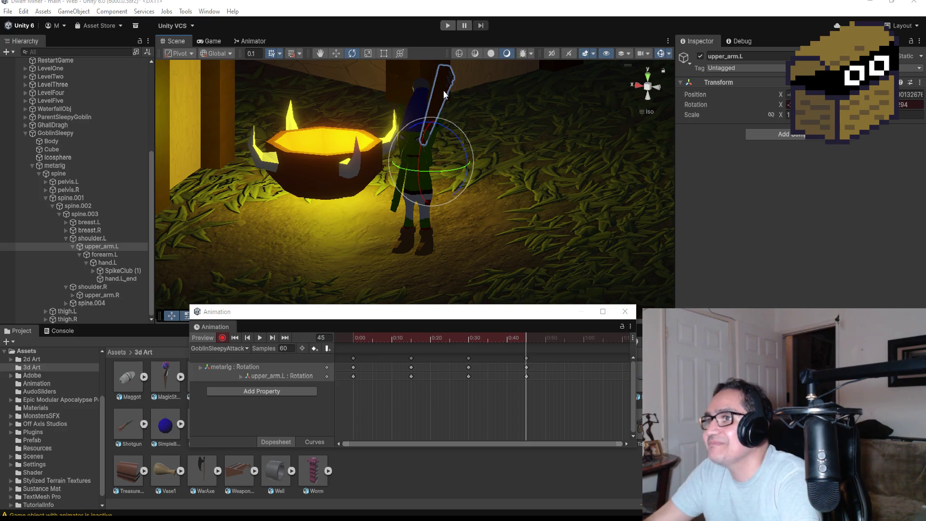
Rotate upper_arm.L so the club swings down across the goblin's body at 0:45
left_click_drag(456, 123, 379, 109)
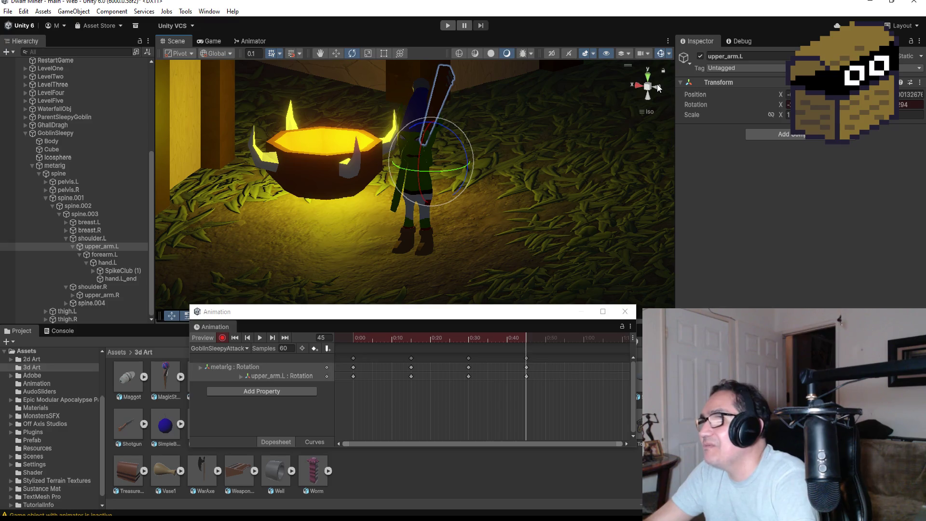
left_click(655, 86)
mouse_move(452, 128)
left_mouse_down()
mouse_move(352, 77)
mouse_move(305, 77)
mouse_move(290, 95)
left_mouse_up()
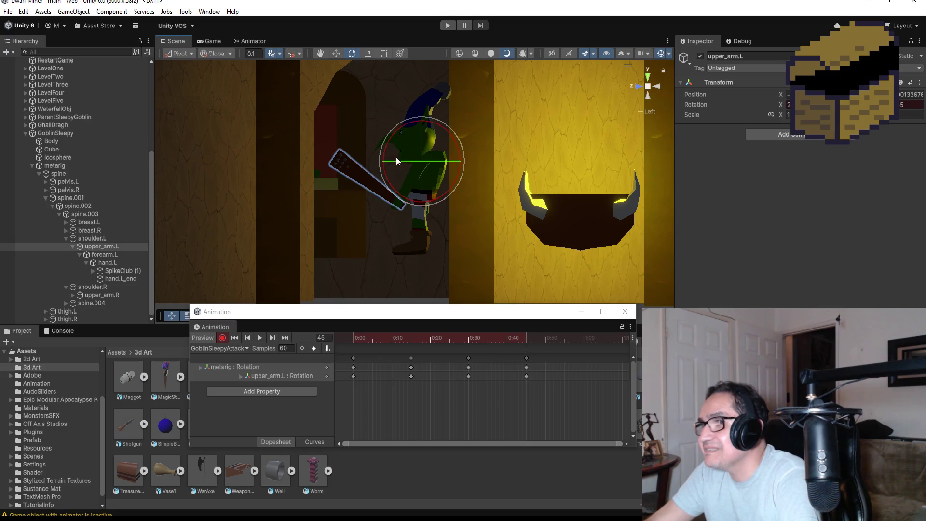
left_click_drag(436, 160, 429, 161)
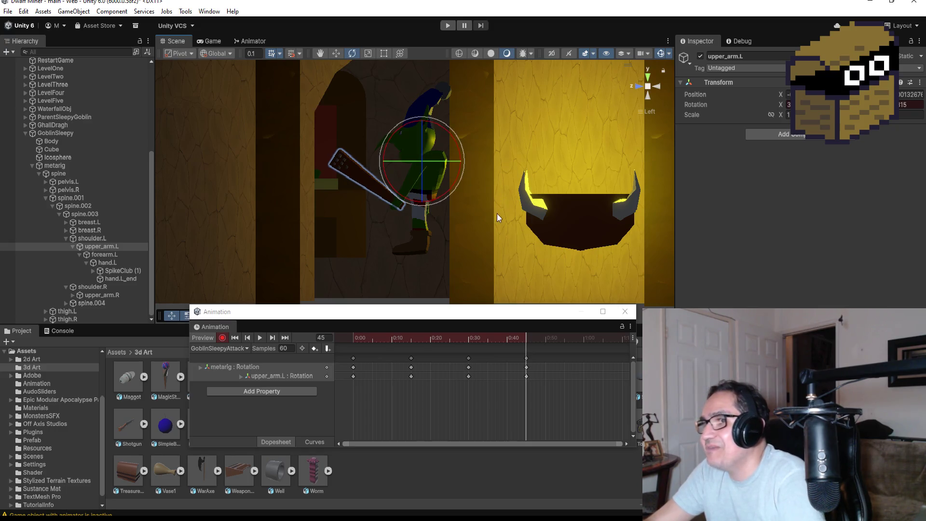
mouse_move(497, 213)
left_mouse_down("alt")
mouse_move(535, 248)
mouse_move(731, 279)
left_mouse_up("alt")
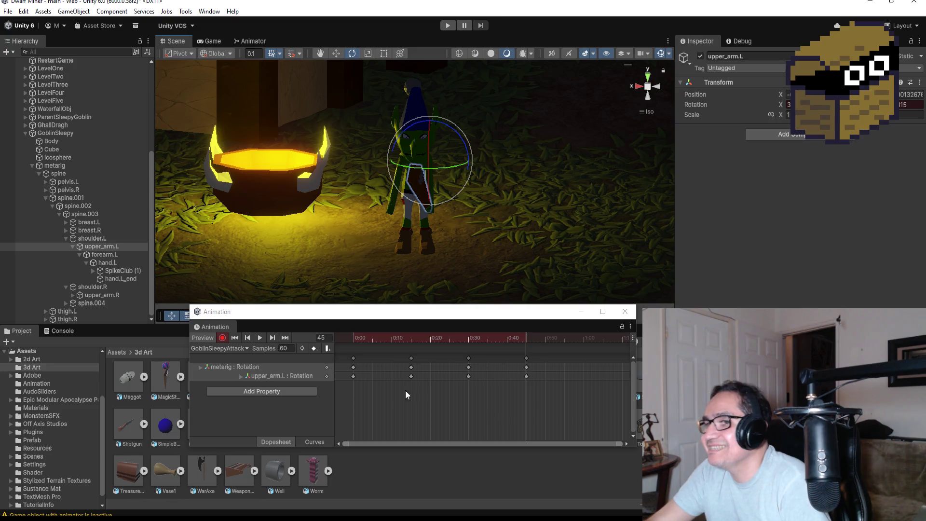
Turn off recording, preview the attack clip, and select the starting keys at frame 0
left_click(222, 337)
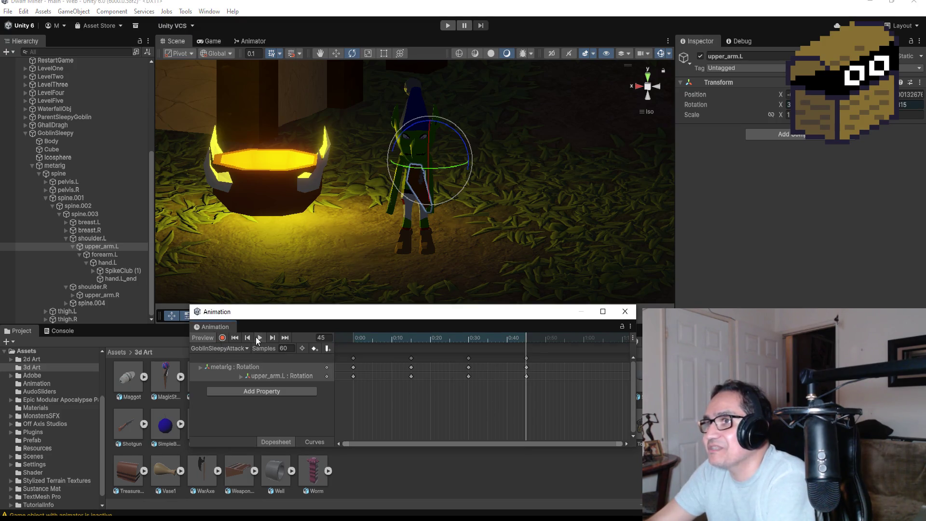
left_click(258, 337)
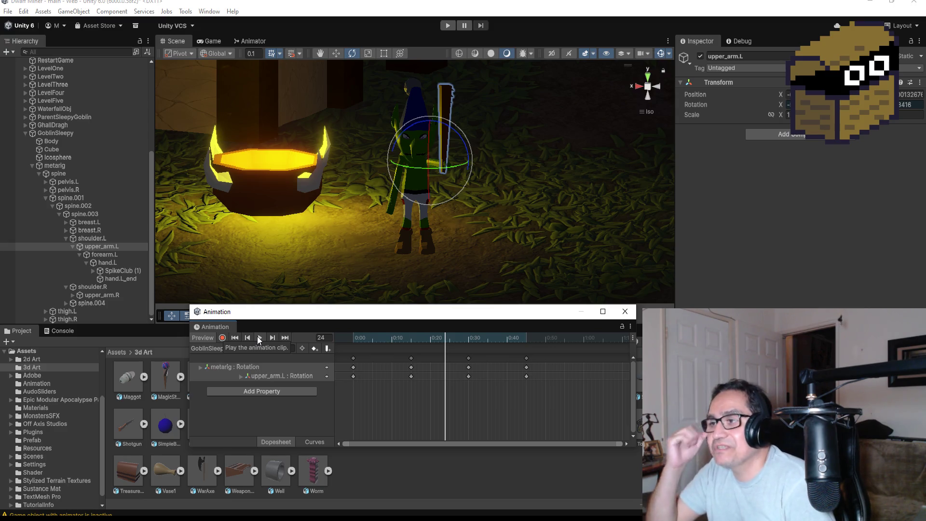
left_click(262, 338)
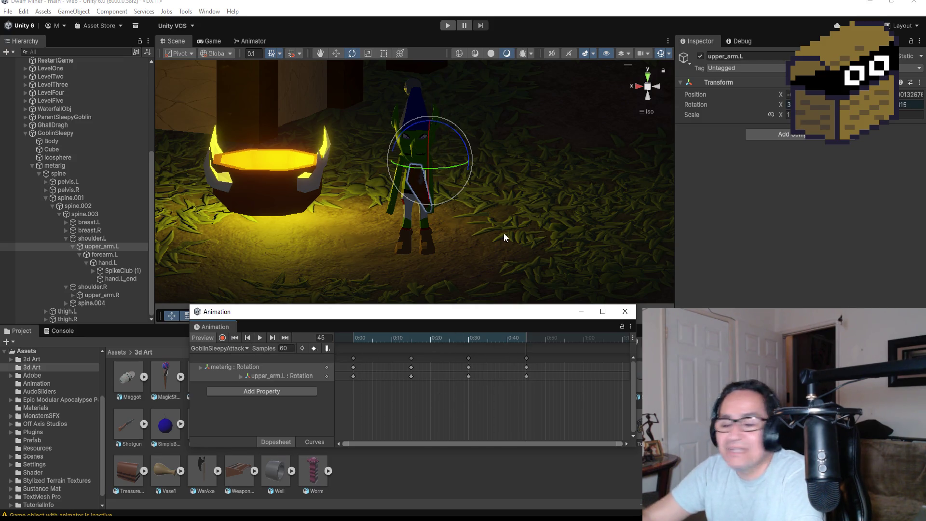
left_click(249, 337)
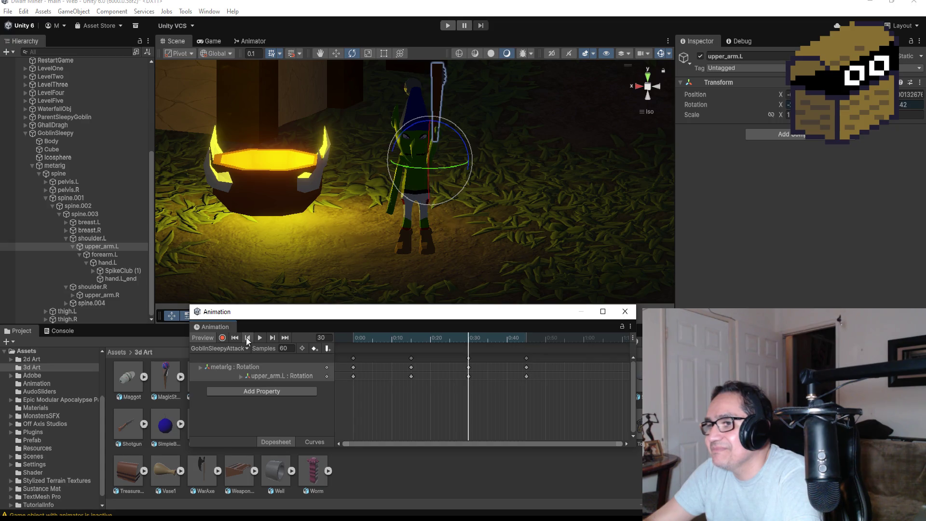
left_click(249, 337)
left_click(250, 337)
left_click(353, 359)
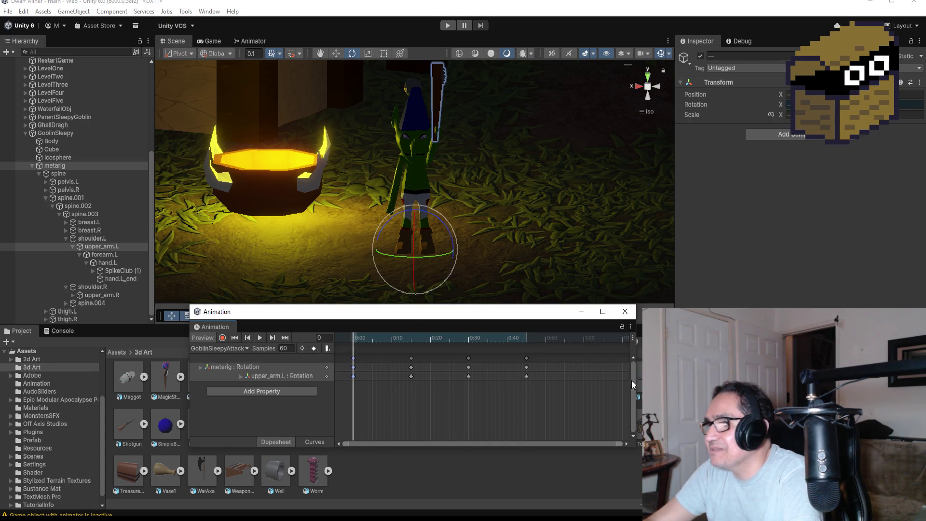
Add copies of the starting keys at 0:50, move them to 1:00, and preview the loop
right_click(562, 357)
left_click(568, 364)
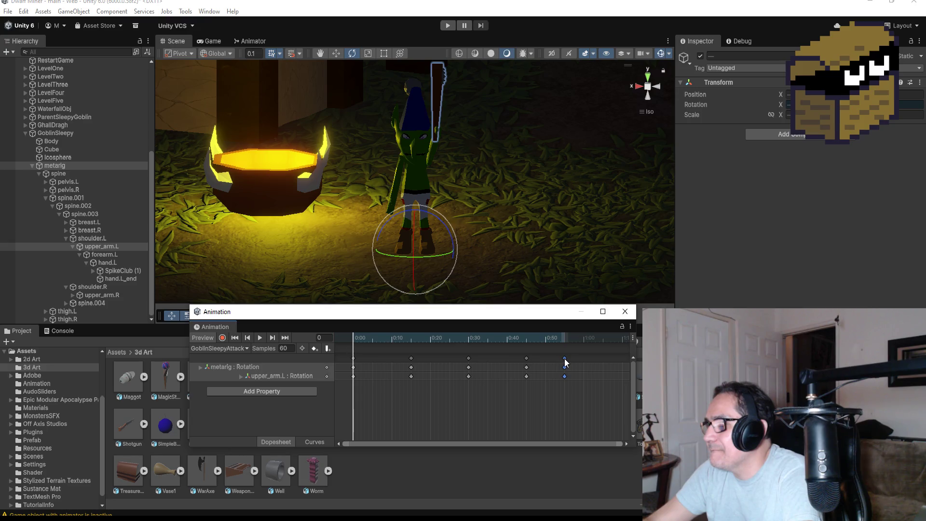
left_click_drag(566, 362, 585, 362)
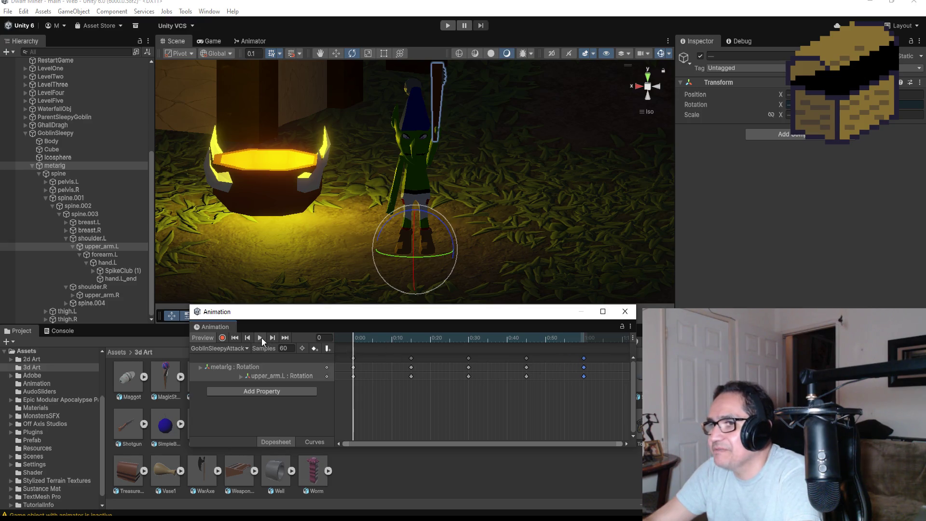
left_click(262, 338)
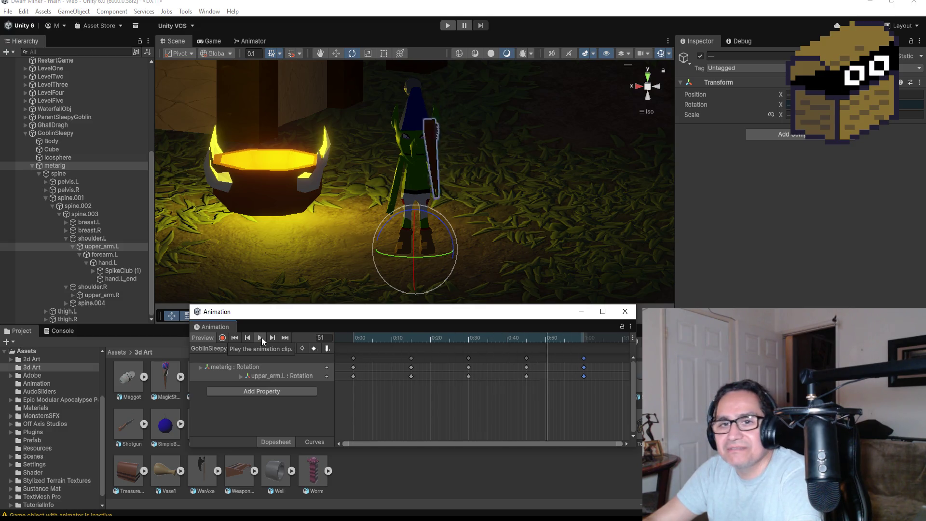
left_click(261, 337)
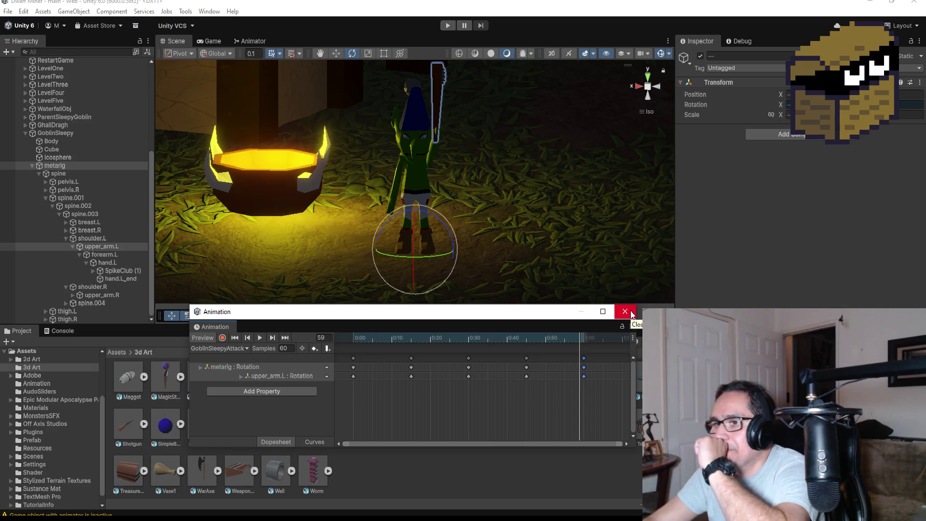
Close the Animation window, collapse metarig, and view GoblinSleepy's Rigidbody, Box Collider and Animator
left_click(625, 311)
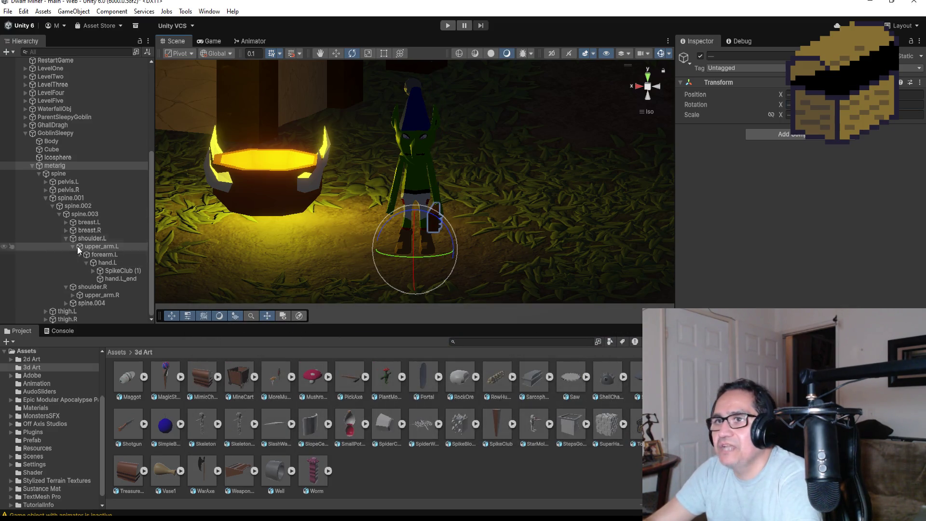
left_click(32, 165)
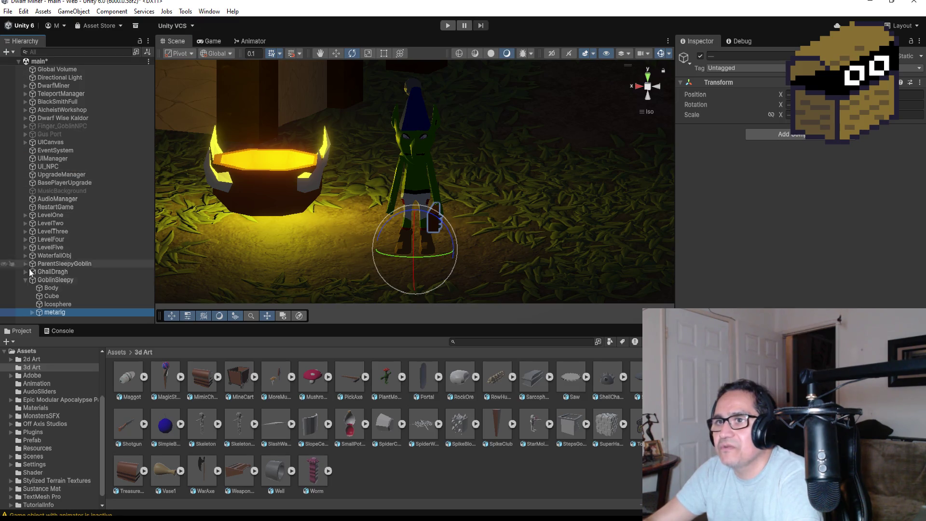
left_click(49, 280)
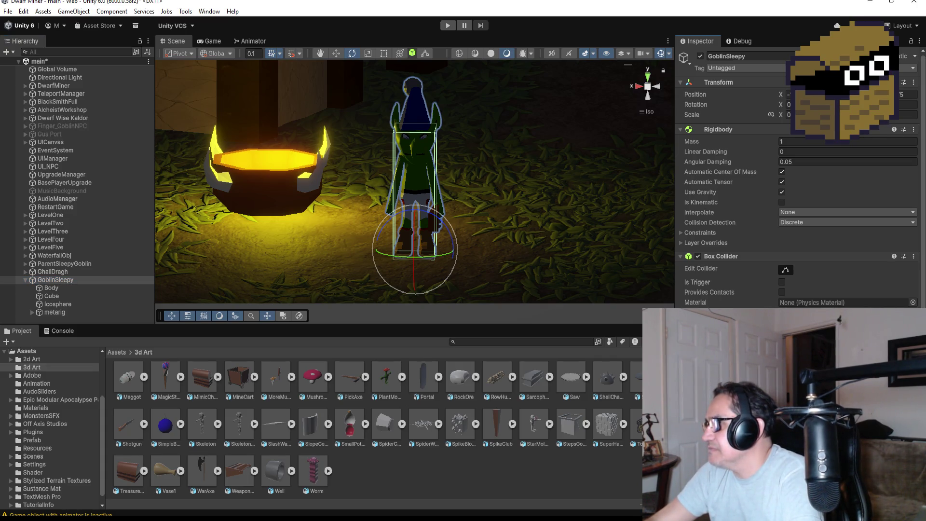
scroll(796, 173, "down", 5)
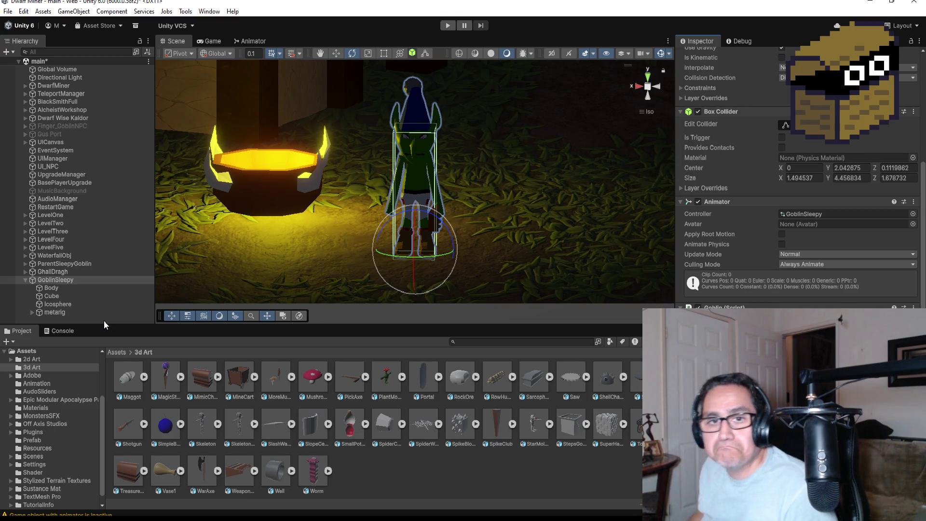
Create an empty child object under GoblinSleepy and name it HitPos
right_click(60, 282)
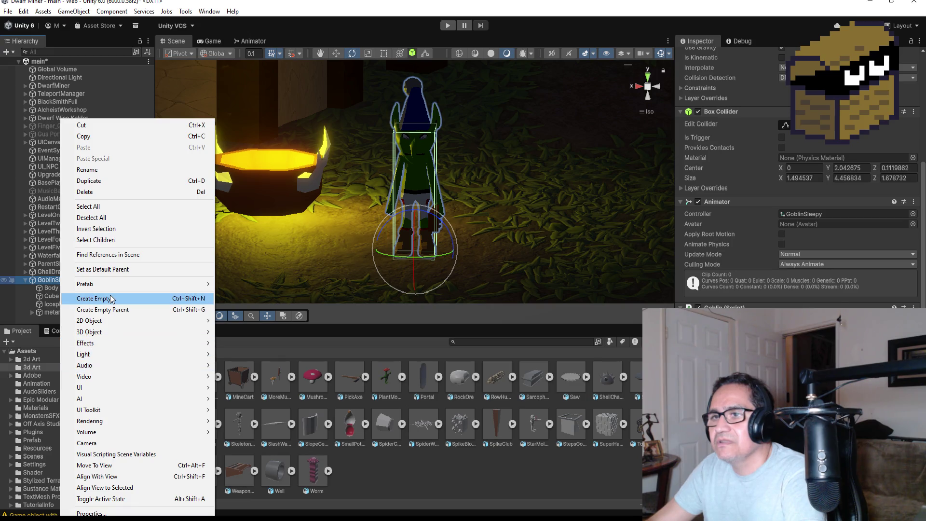
left_click(117, 299)
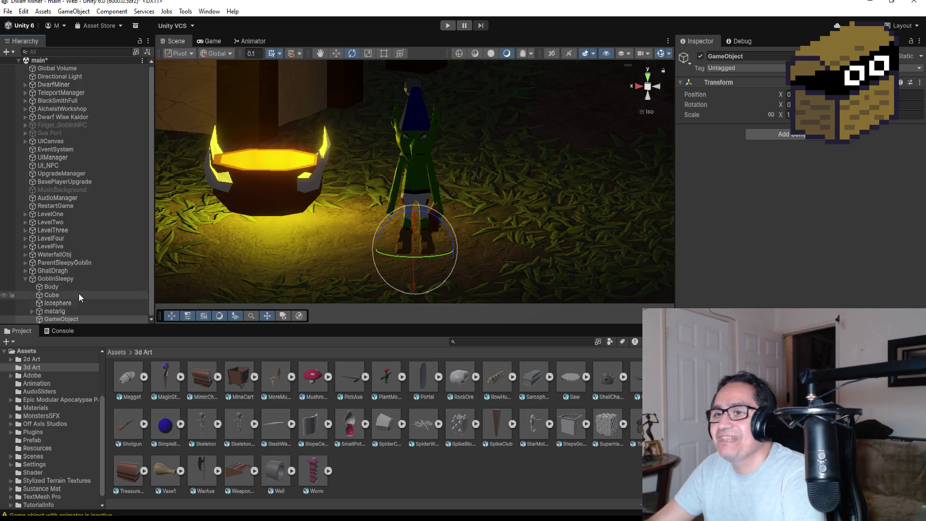
left_click(750, 55)
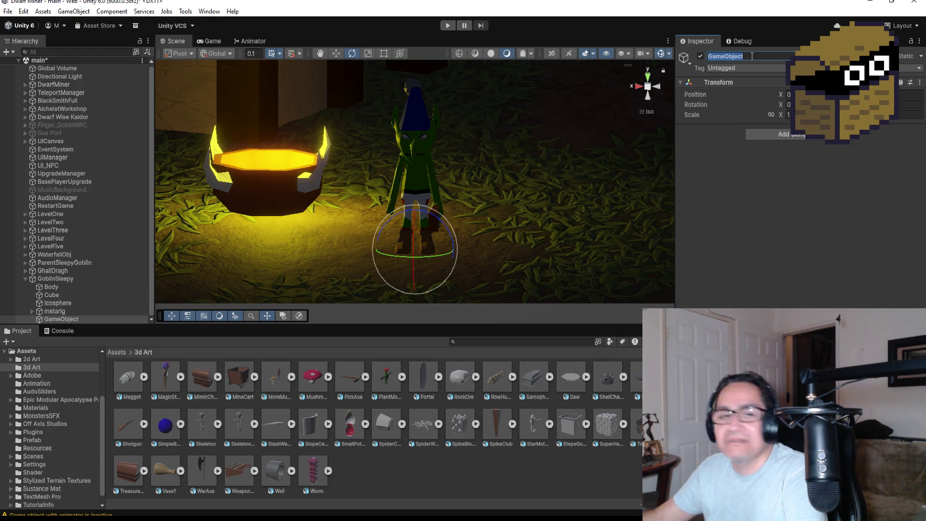
type("HitPos")
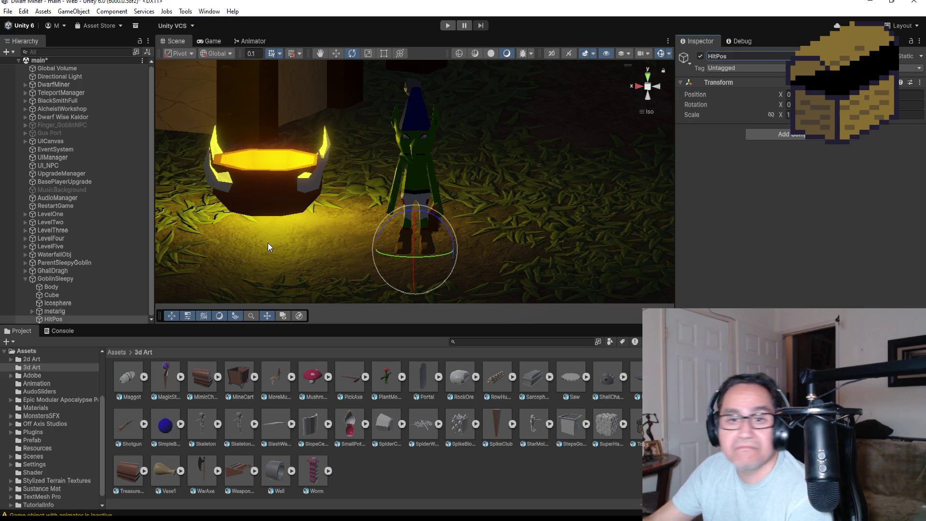
left_click(75, 278)
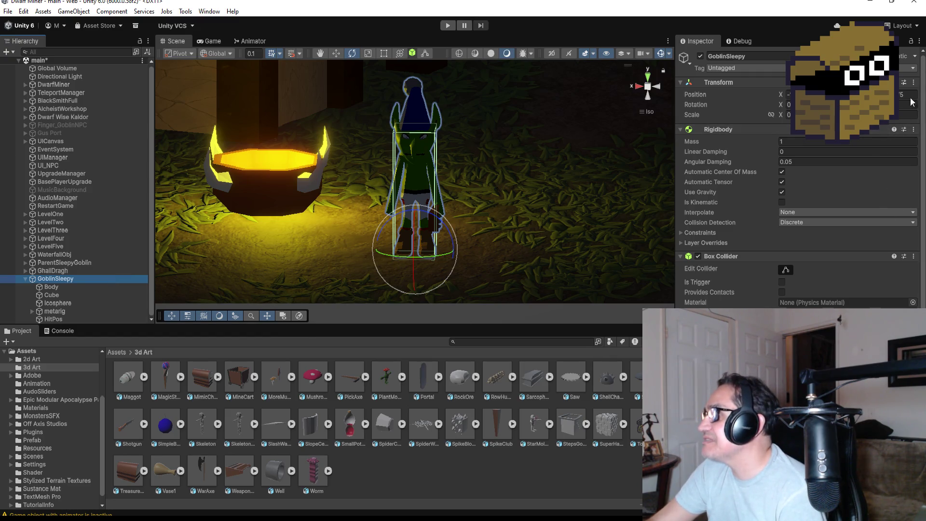
Copy GoblinSleepy's Transform position and paste it into HitPos
left_click(913, 82)
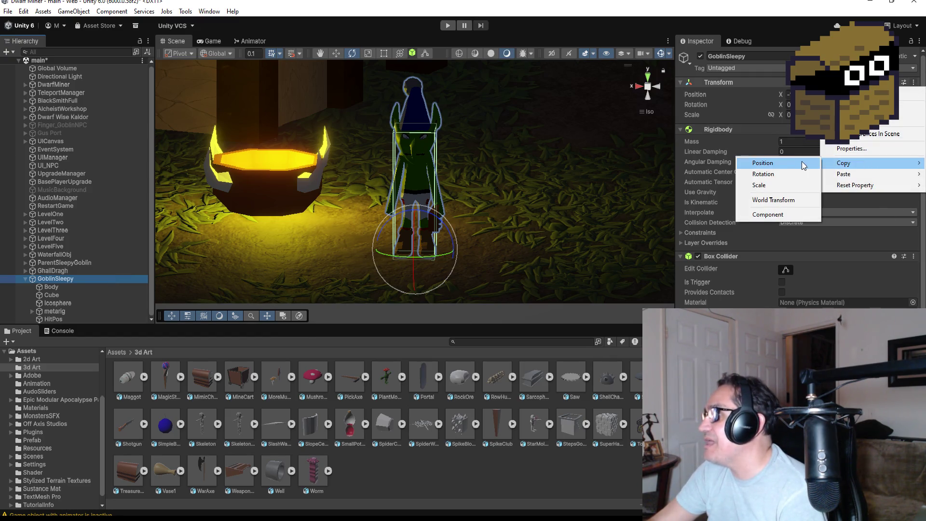
left_click(801, 164)
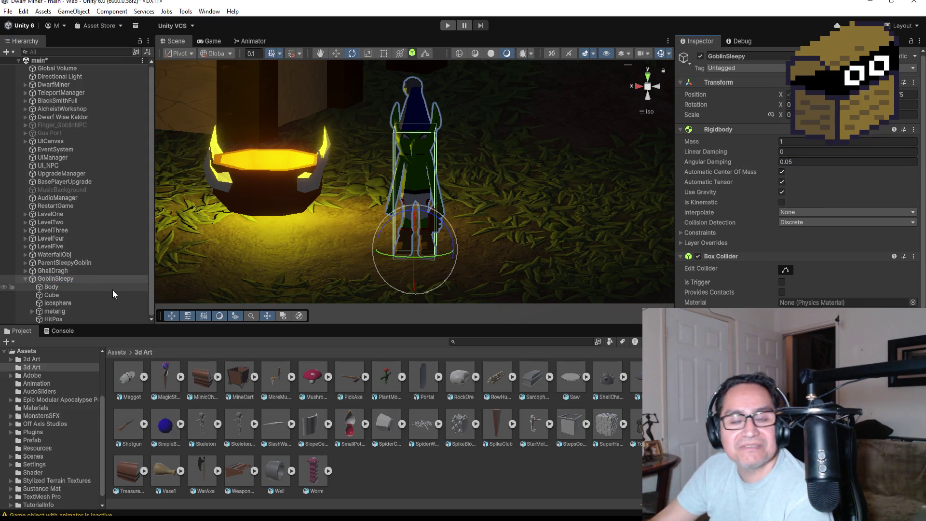
left_click(73, 319)
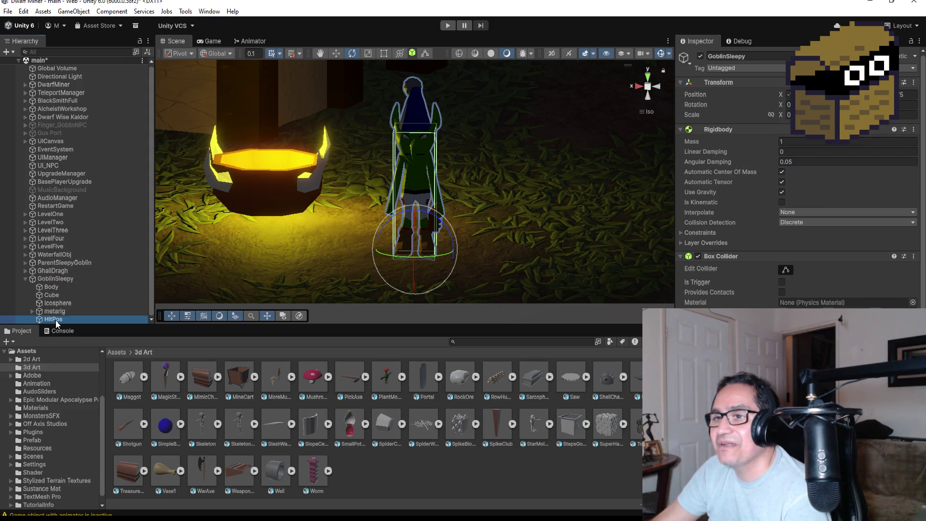
left_click(919, 83)
mouse_move(848, 174)
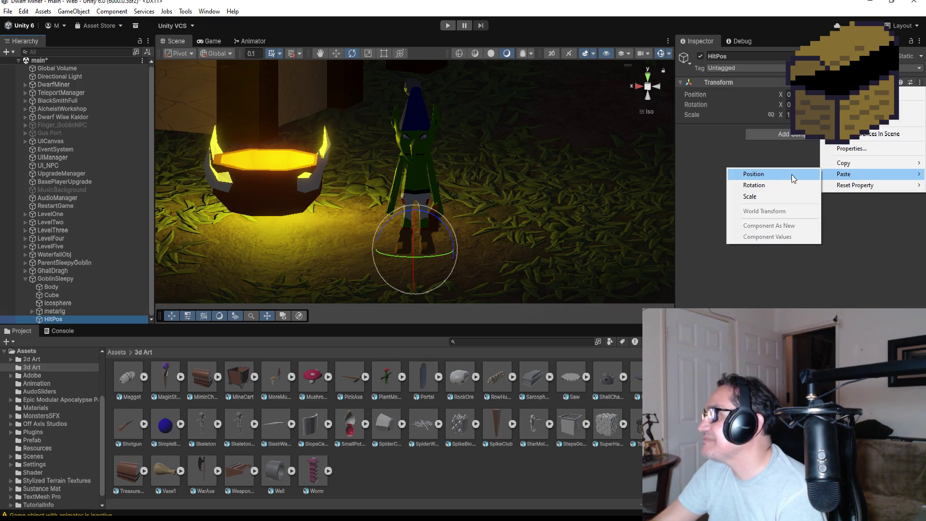
left_click(752, 174)
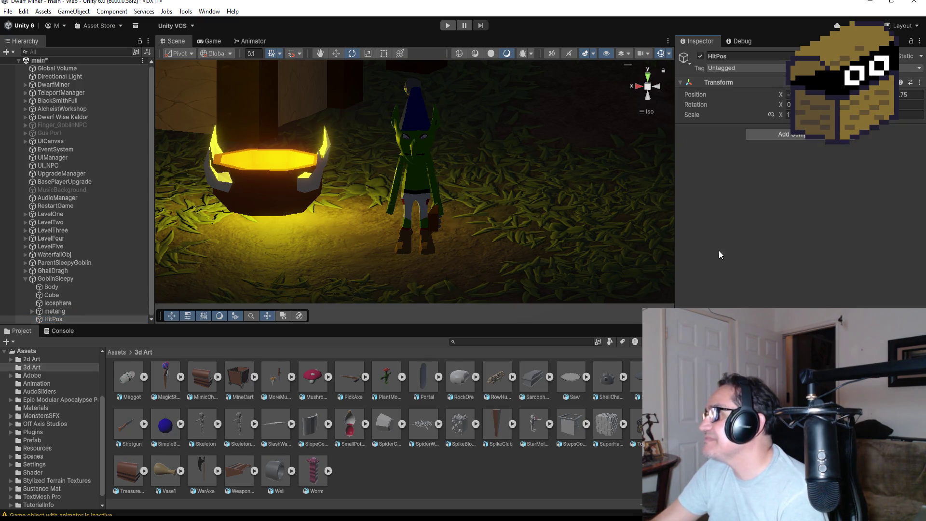
Frame HitPos and GoblinSleepy in the Scene view to compare their placement
left_click(62, 303)
left_click(54, 279)
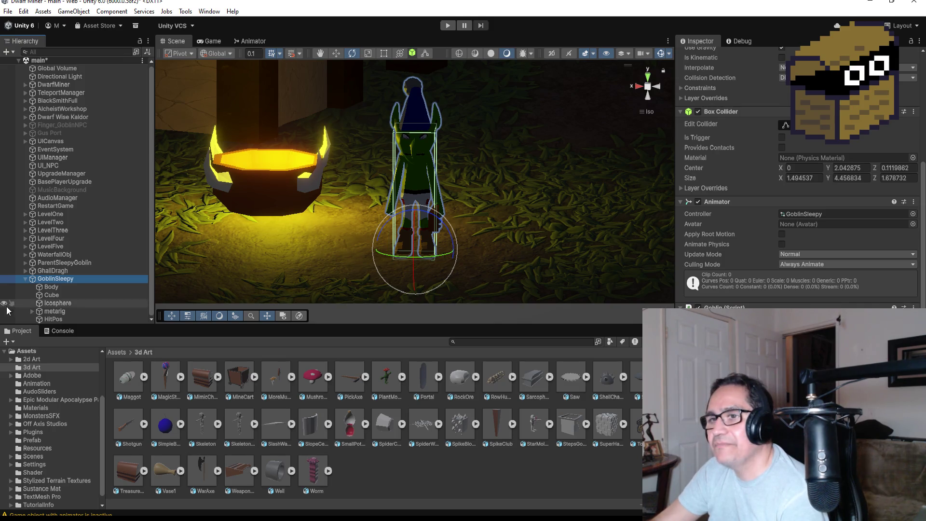
left_click(72, 319)
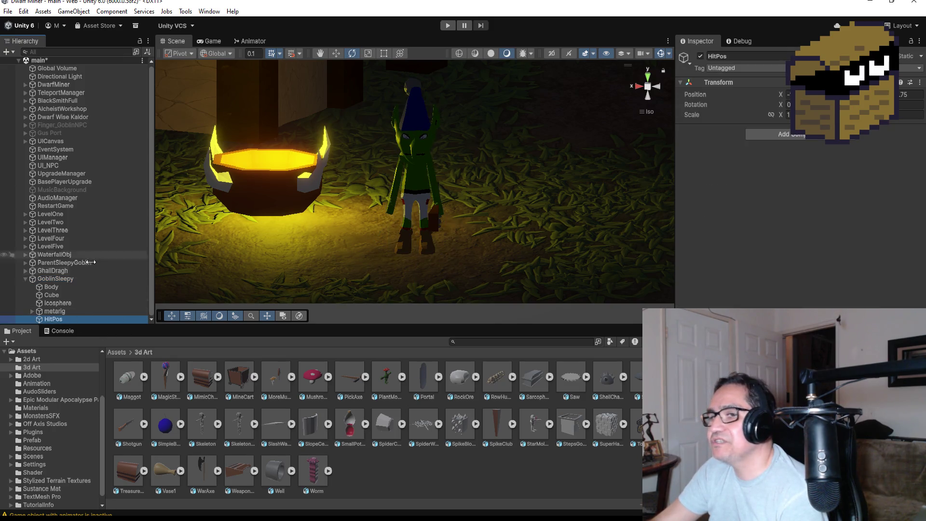
double_click(59, 318)
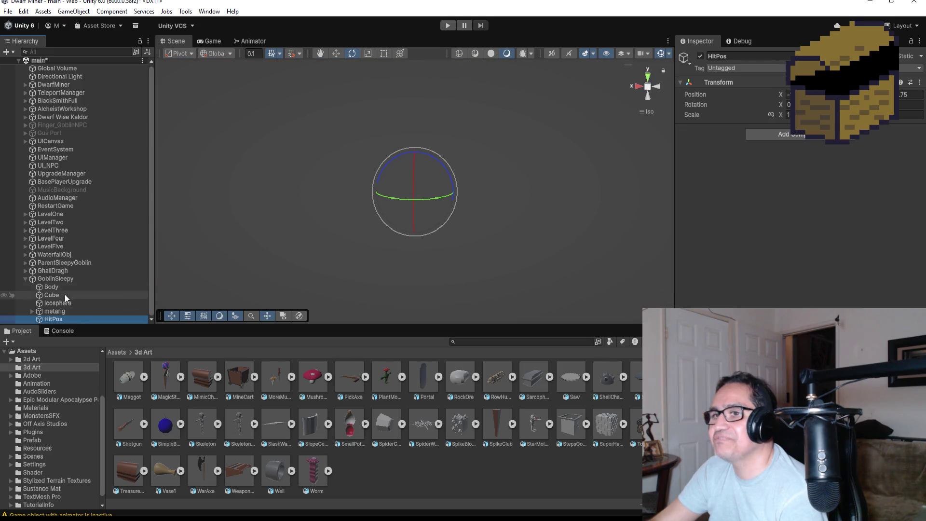
double_click(64, 279)
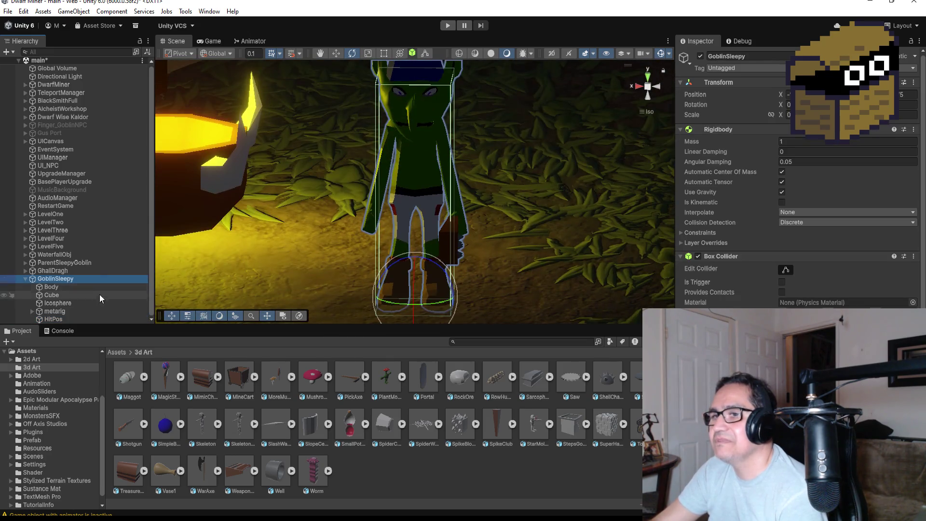
left_click(66, 321)
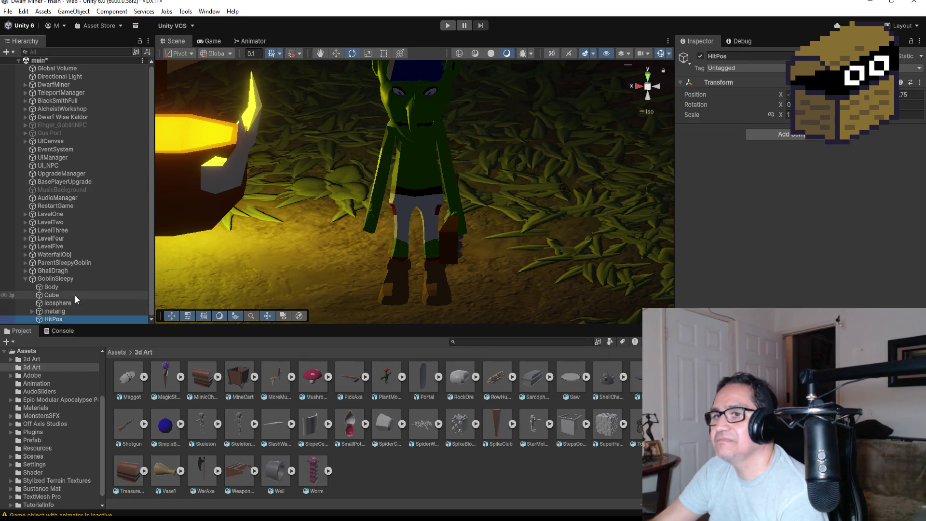
left_click(56, 278)
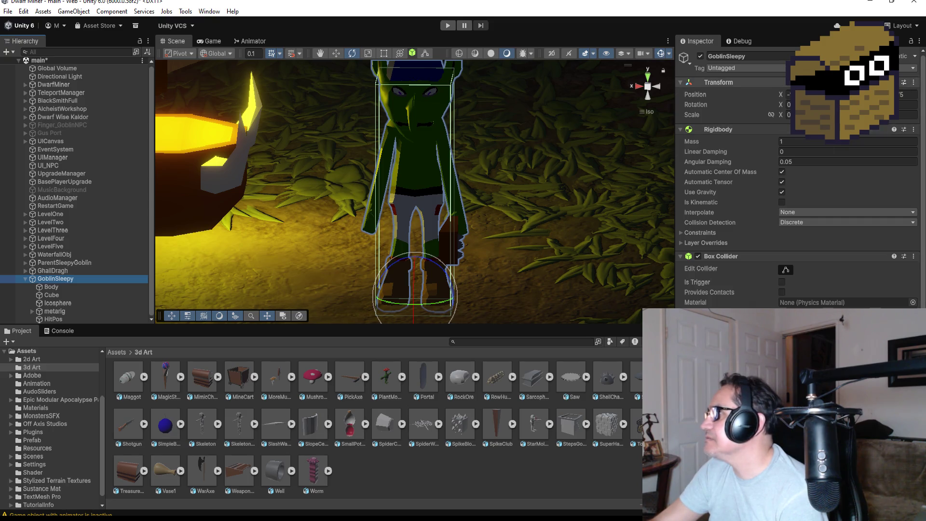
Move HitPos to the scene root and paste GoblinSleepy's copied position into it
left_click(914, 84)
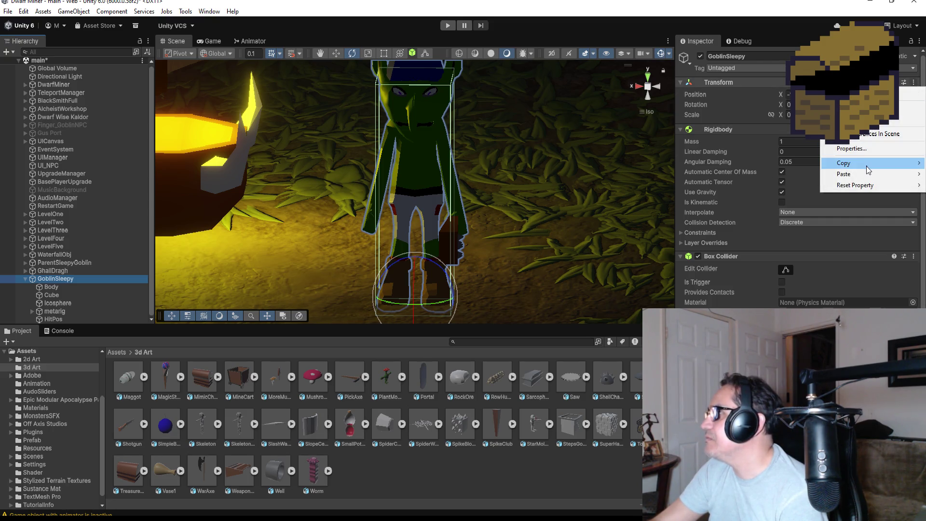
mouse_move(851, 164)
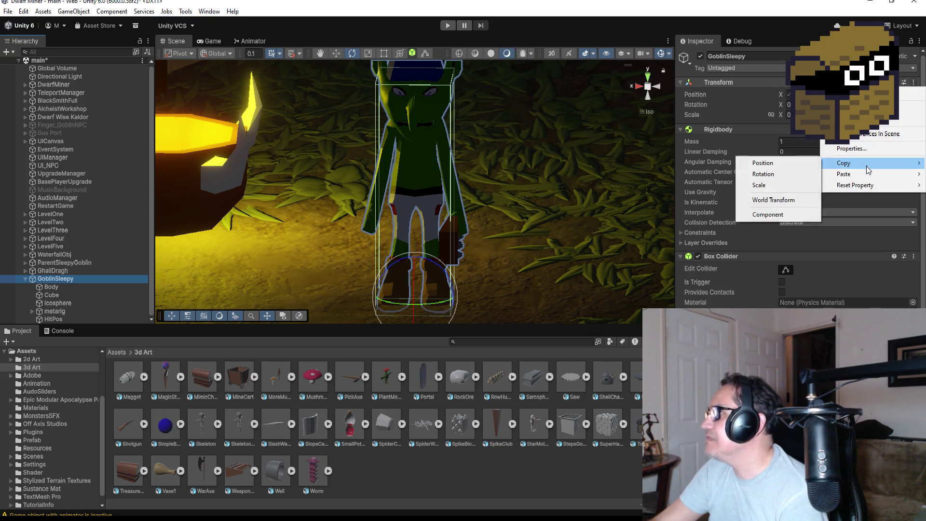
left_click(789, 163)
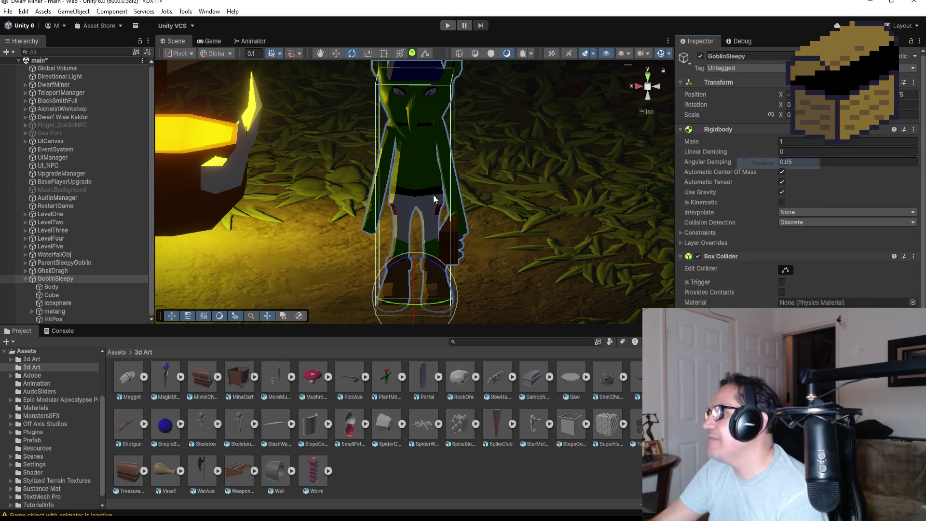
left_click(71, 318)
left_click_drag(62, 317, 72, 275)
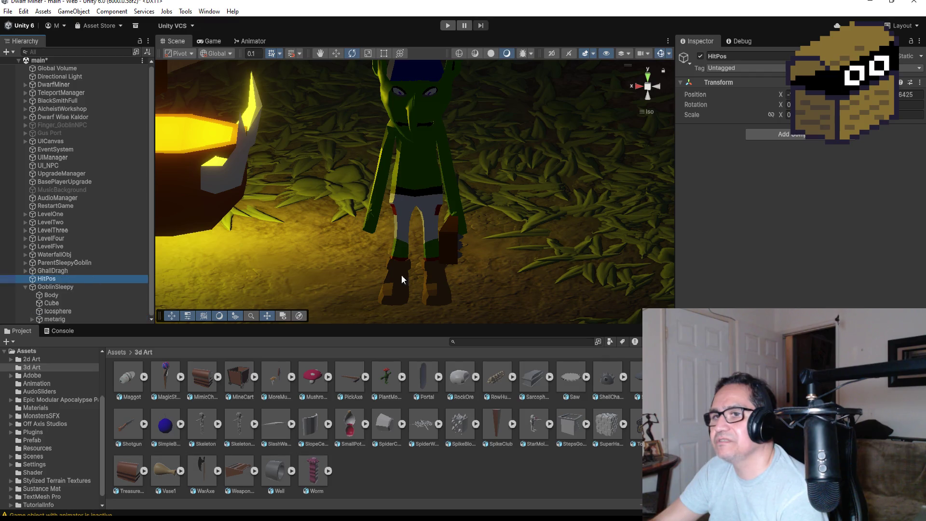
left_click(919, 83)
mouse_move(856, 179)
left_click(768, 175)
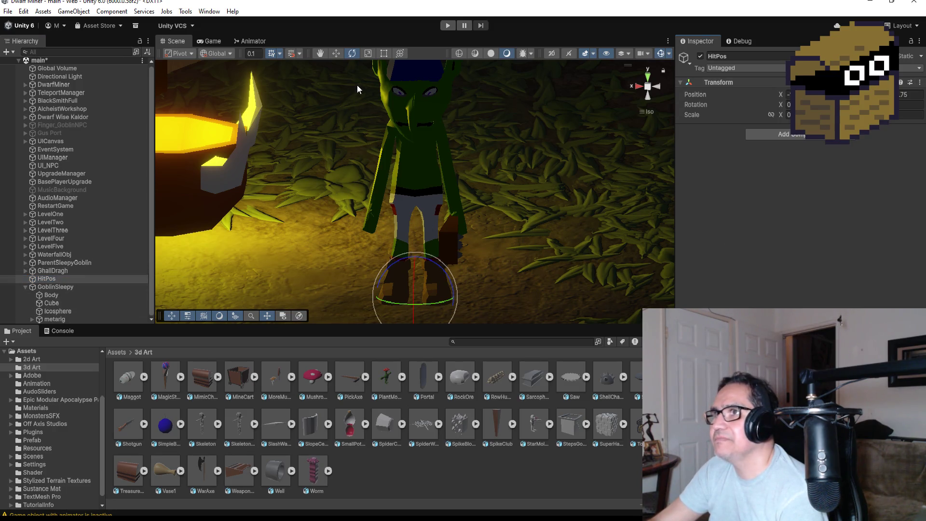
left_click(336, 53)
scroll(432, 193, "down", 5)
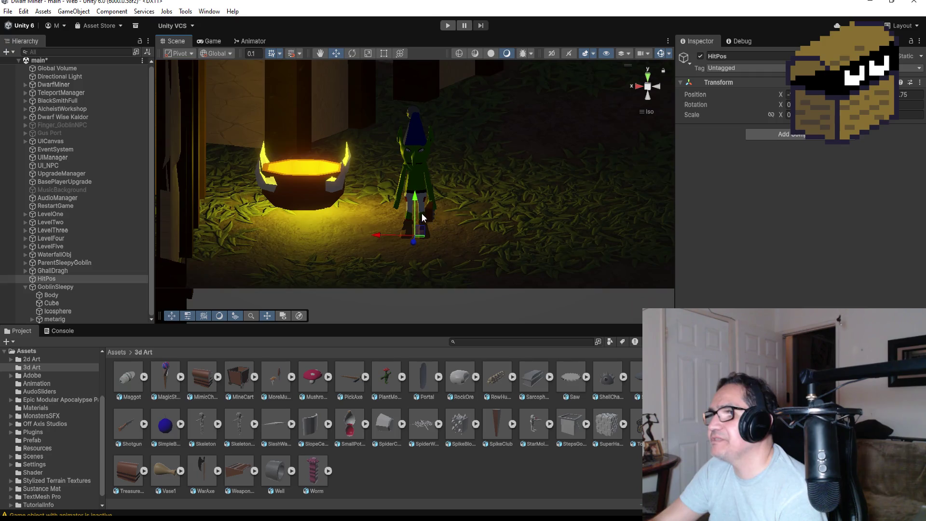
Raise HitPos to the goblin's head height and re-parent it under GoblinSleepy
left_click_drag(415, 197, 421, 93)
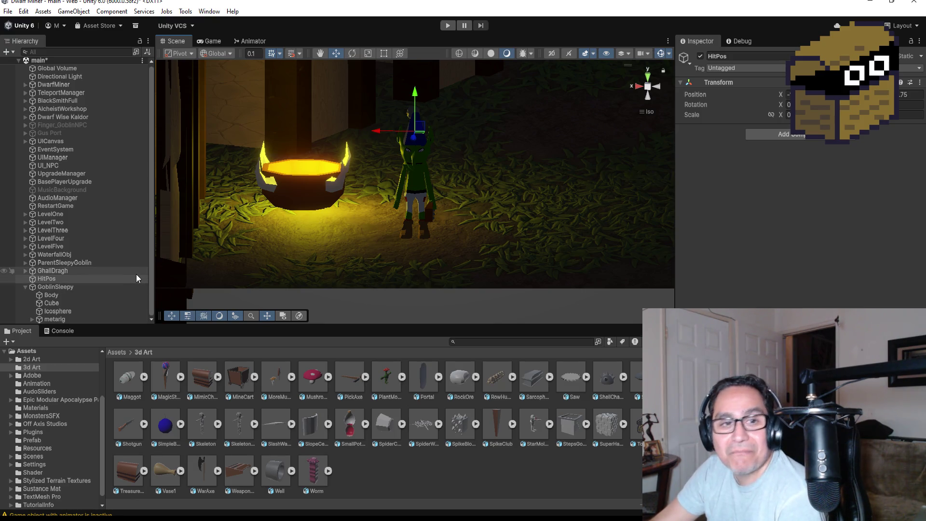
left_click_drag(57, 278, 59, 289)
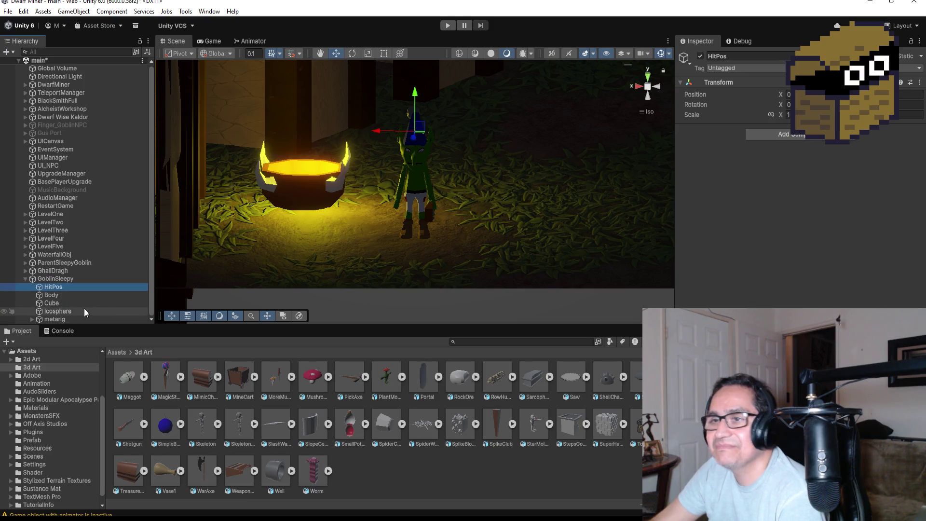
Select GoblinSleepy and bring up its Animator component using the GoblinSleepy controller
left_click(56, 279)
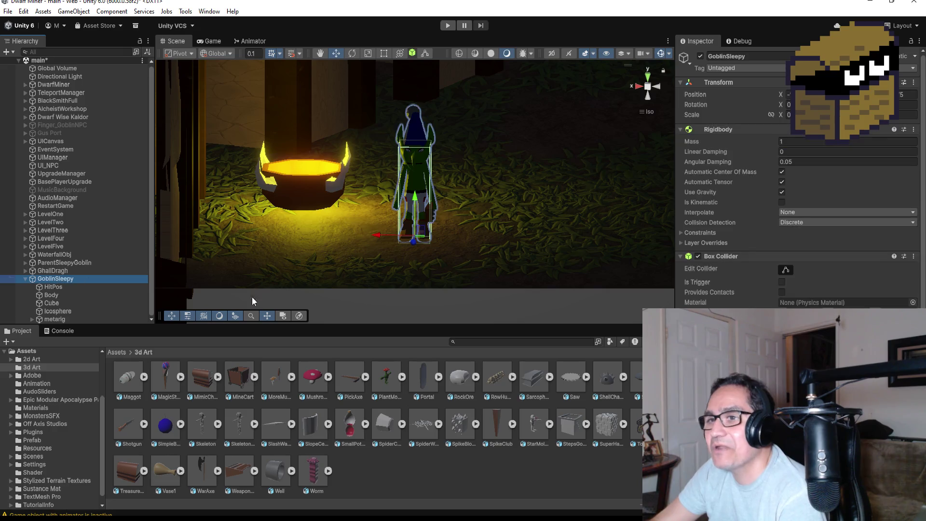
scroll(798, 193, "down", 5)
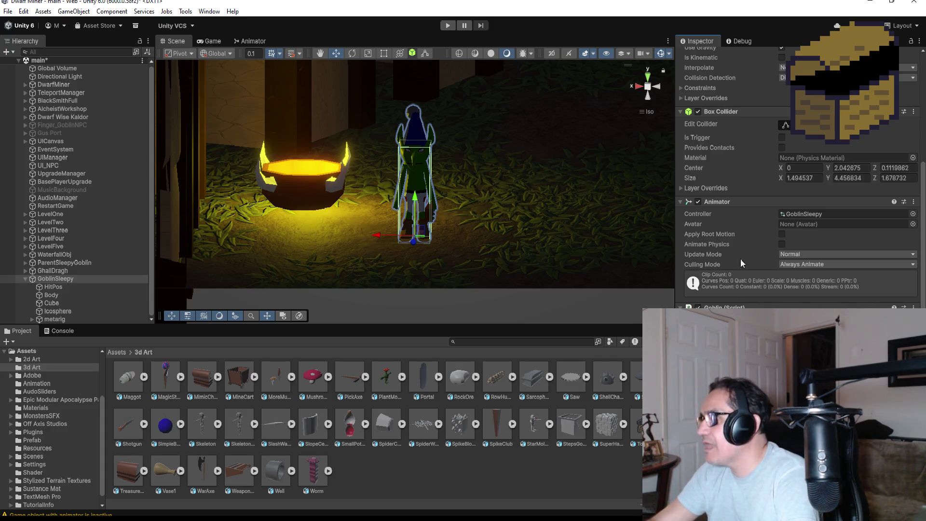
left_click(736, 201)
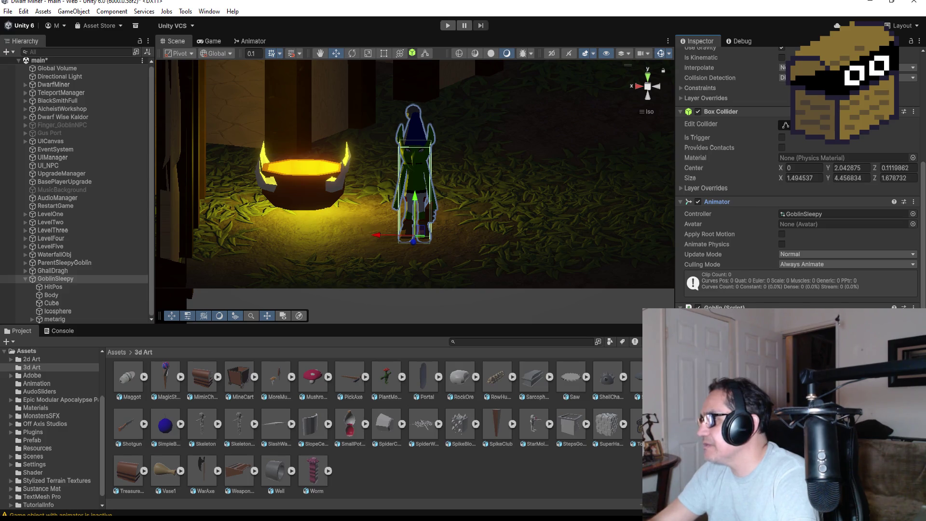
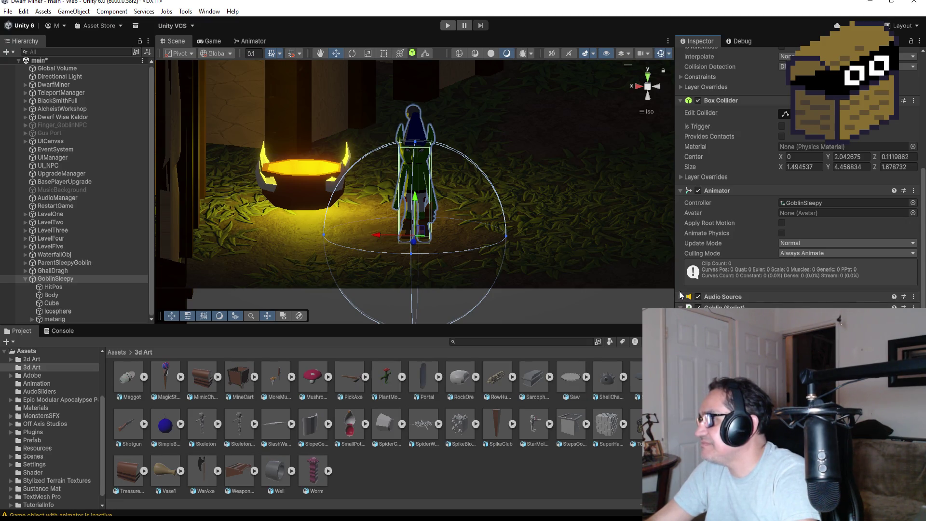
Expand the goblin's Audio Source and open the Assets > Resources sound-clip folder
left_click(681, 296)
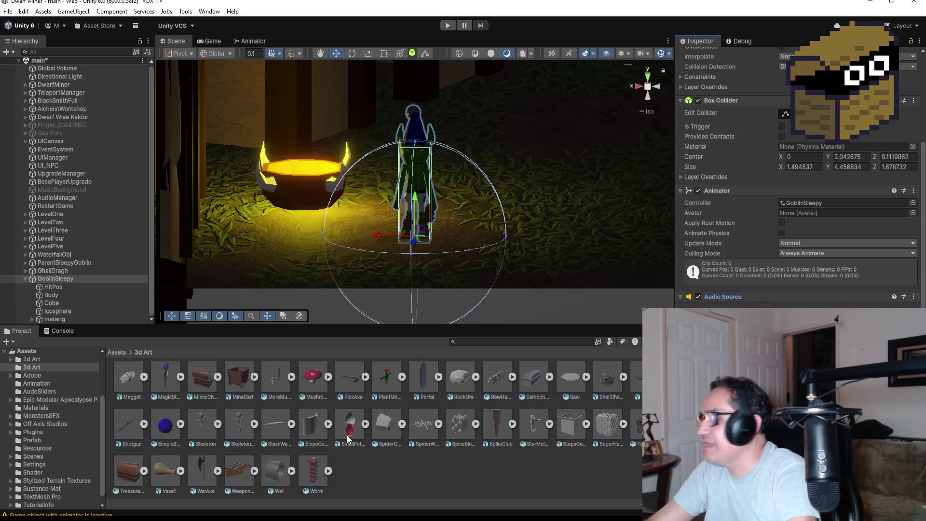
left_click(117, 352)
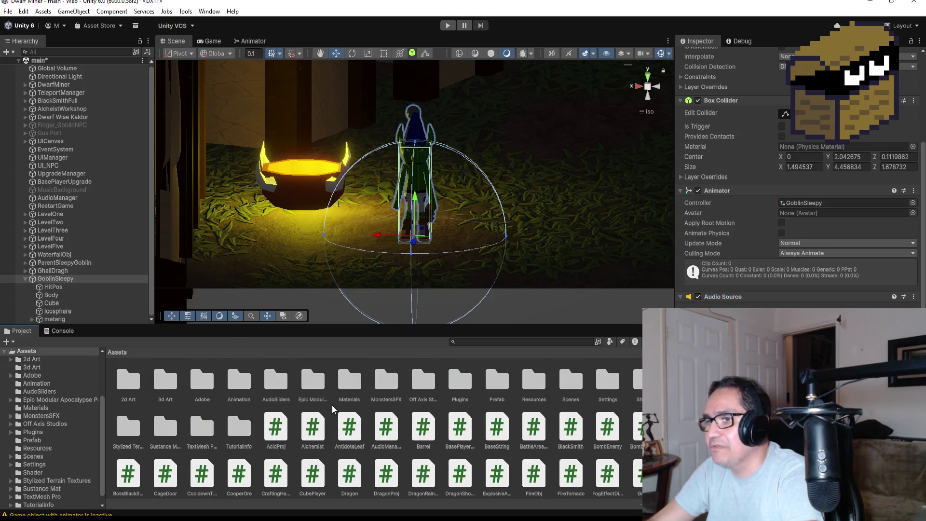
left_click(500, 386)
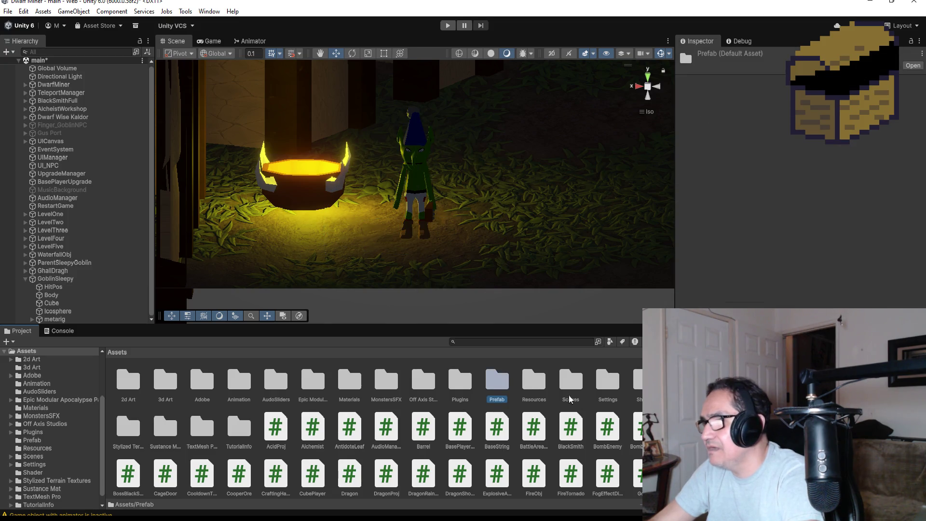
double_click(533, 380)
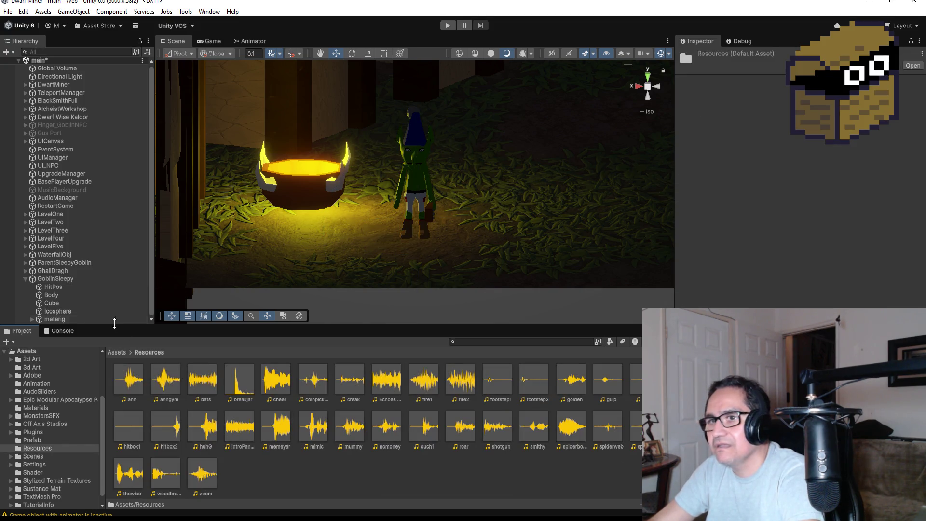
Drag HeyG into GoblinSleepy's Audio Resource, untick Play On Awake and collapse the component
left_click(54, 278)
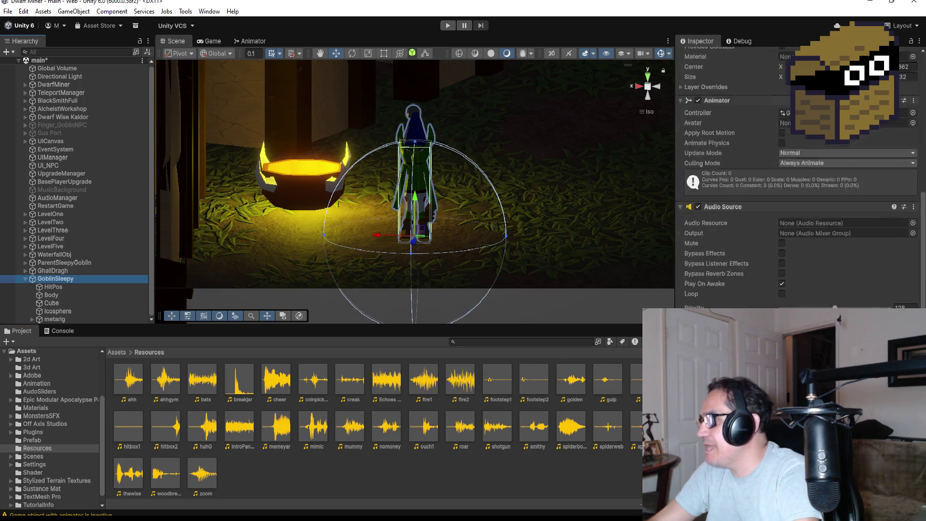
scroll(796, 183, "up", 5)
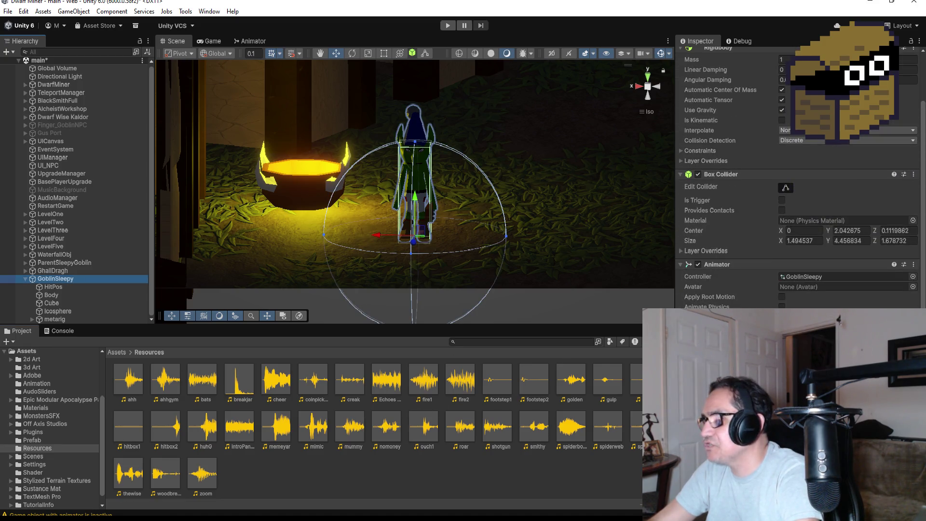
scroll(796, 217, "down", 5)
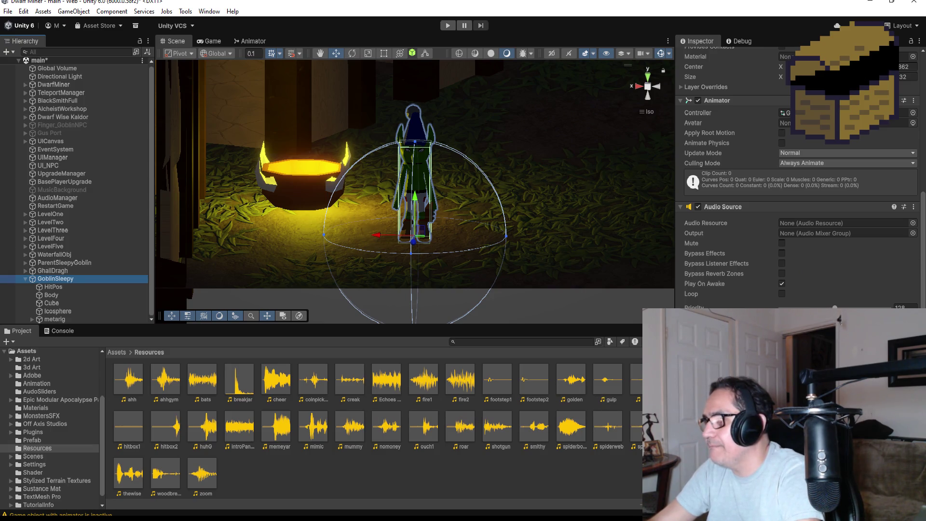
left_click_drag(636, 381, 825, 225)
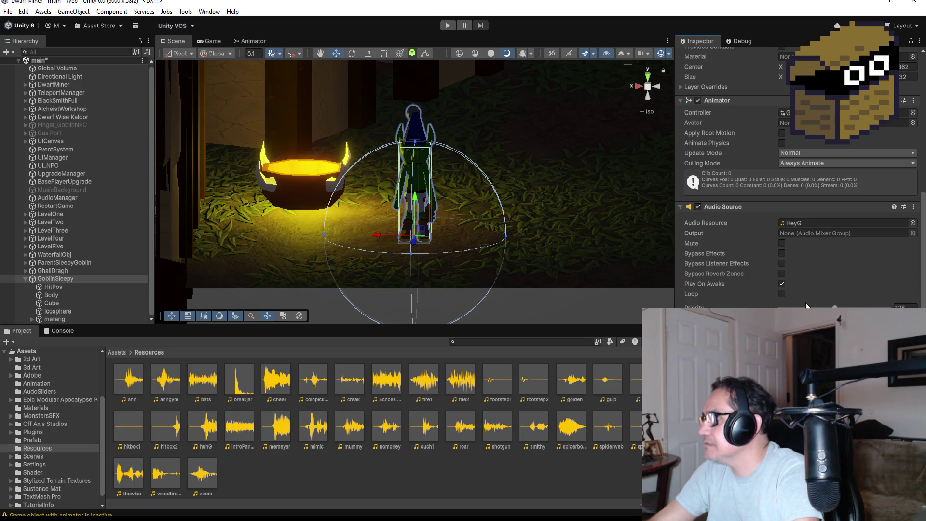
left_click(781, 284)
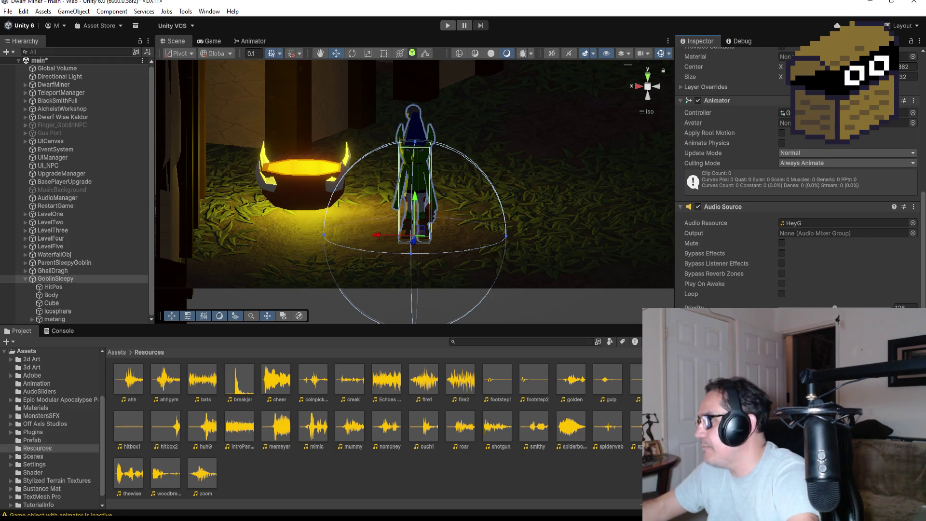
left_click(700, 207)
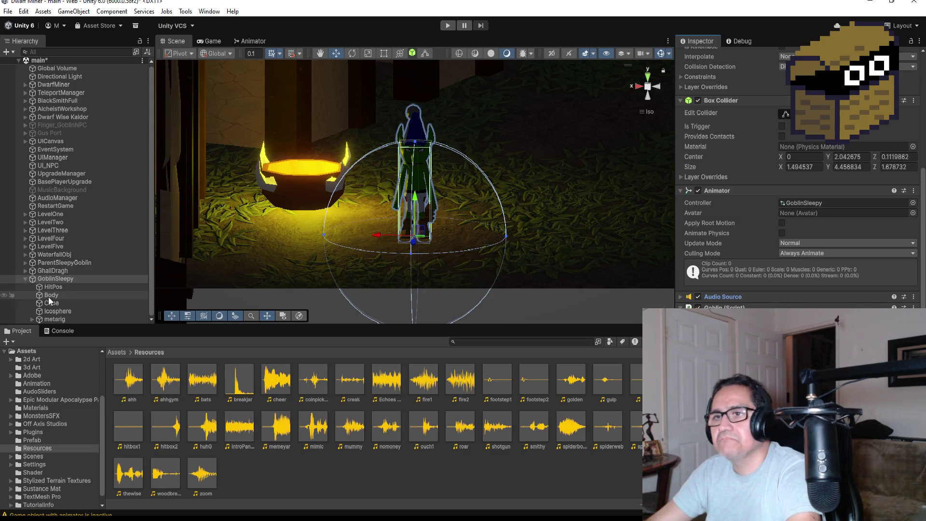
left_click(25, 279)
In Top view, move GoblinSleepy along X and Z beside the house, then enter Play mode
left_click(25, 279)
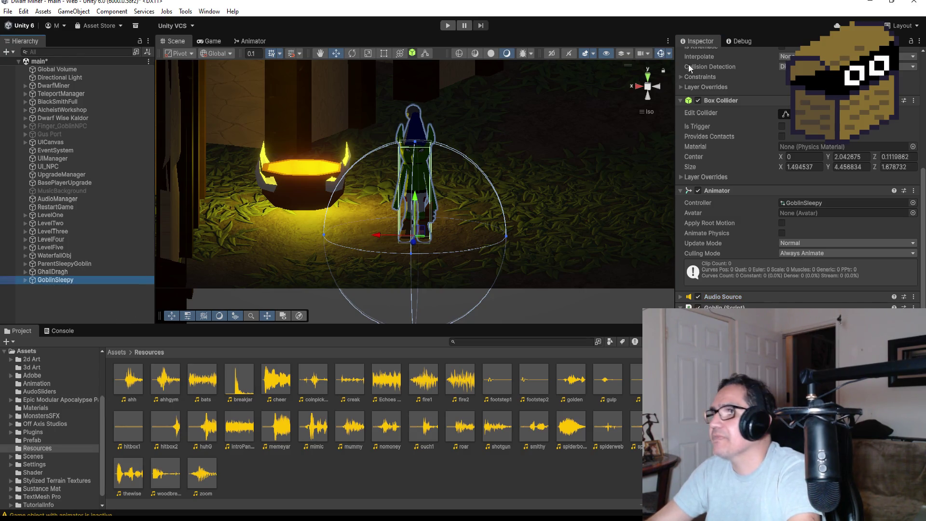
mouse_move(458, 152)
left_mouse_down()
mouse_move(544, 196)
mouse_move(599, 170)
left_mouse_up()
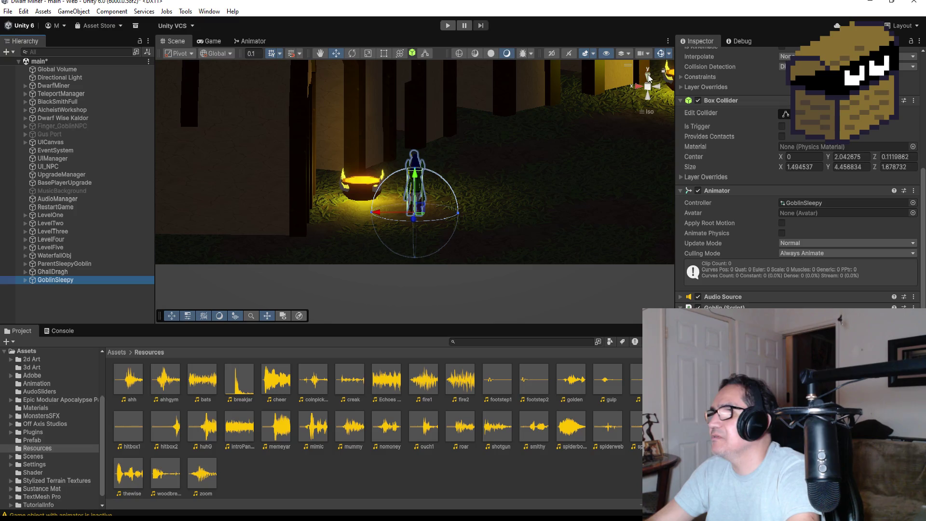
left_click(648, 77)
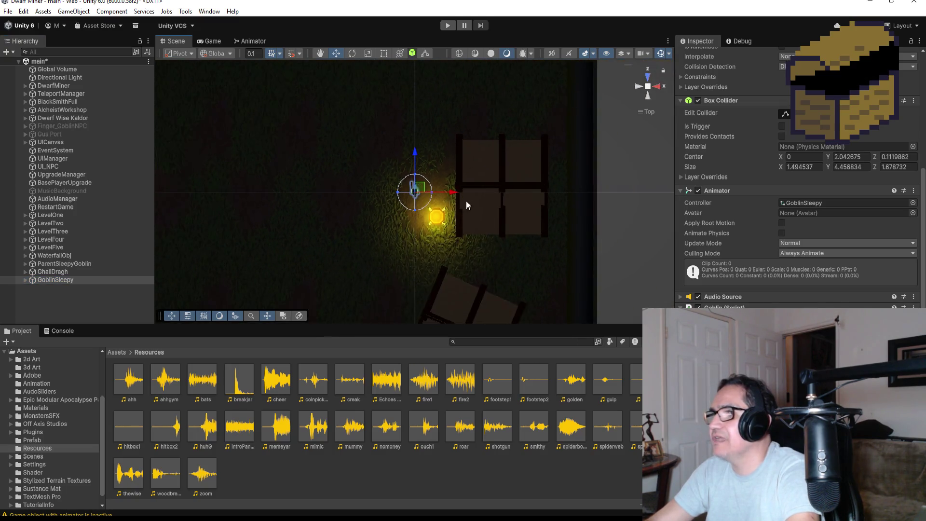
left_click_drag(452, 197, 396, 195)
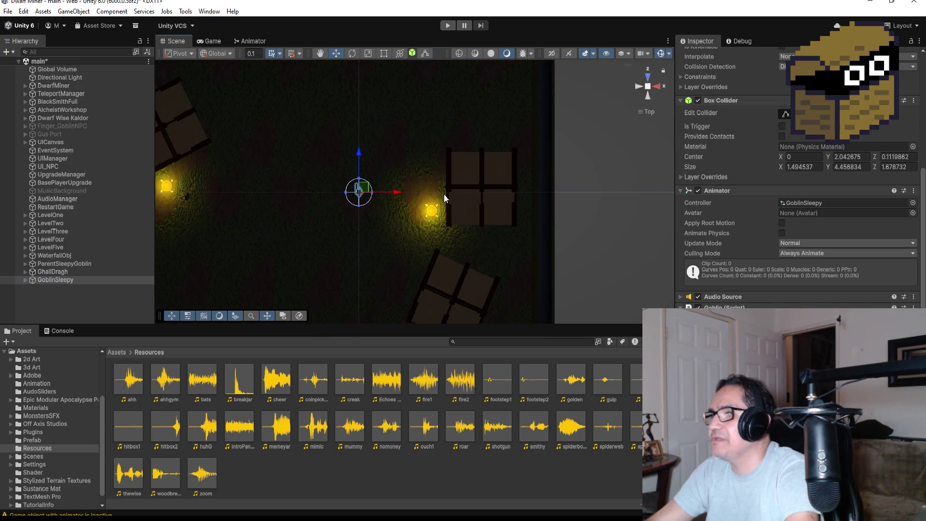
left_click_drag(359, 153, 359, 121)
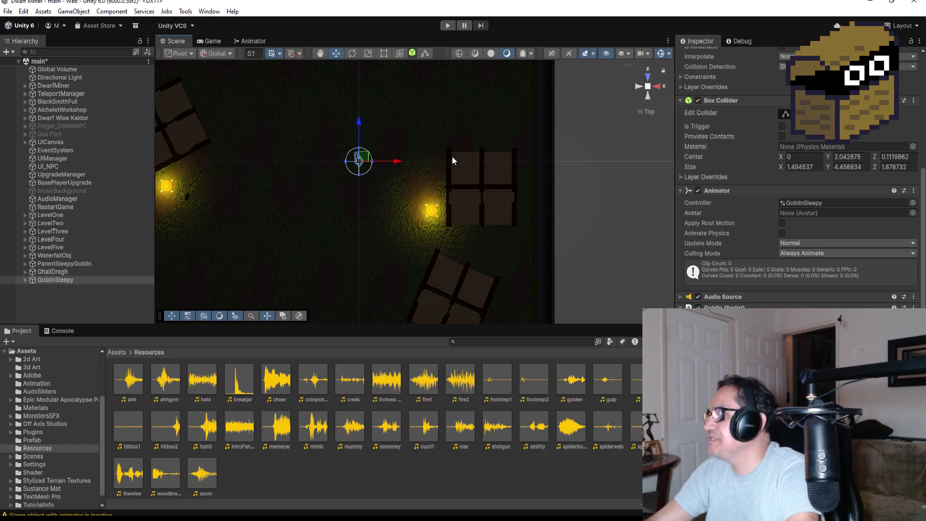
left_click(448, 27)
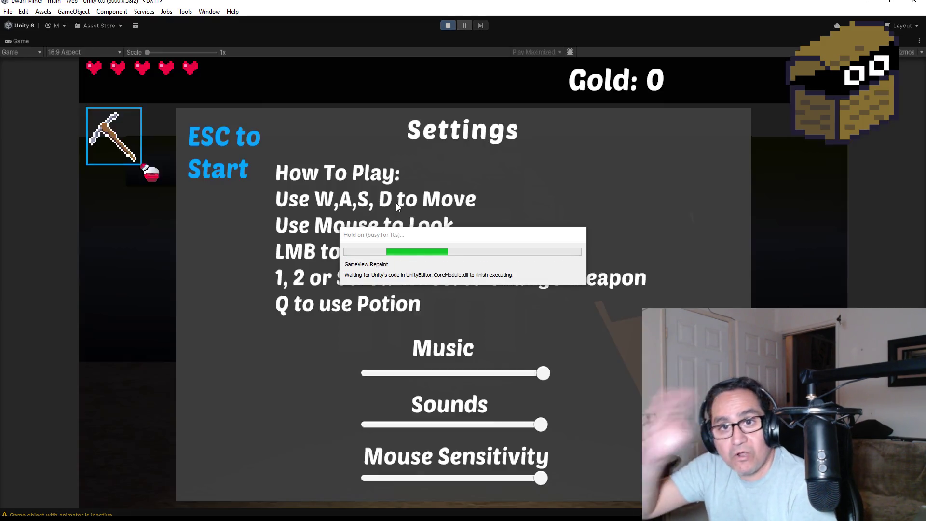
Close the Settings screen, equip weapon 2 and break two crates for gold
key("Escape")
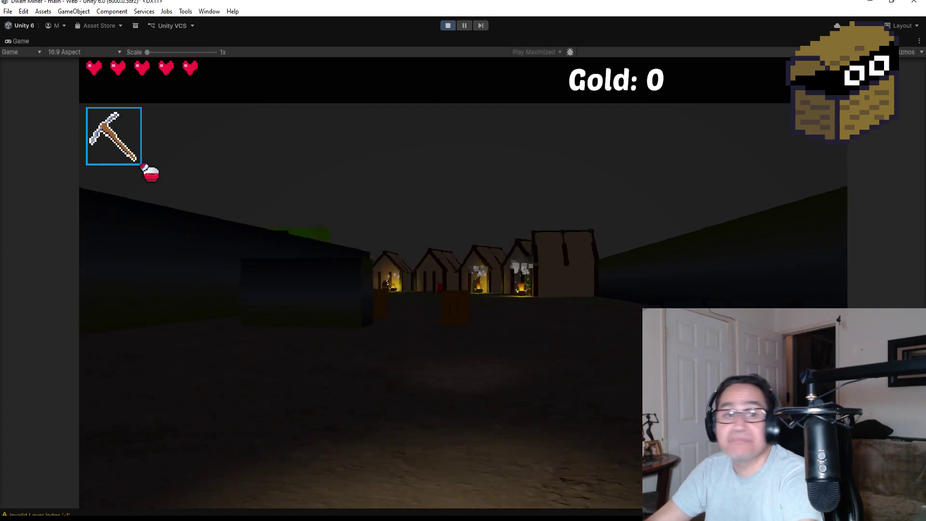
key("2")
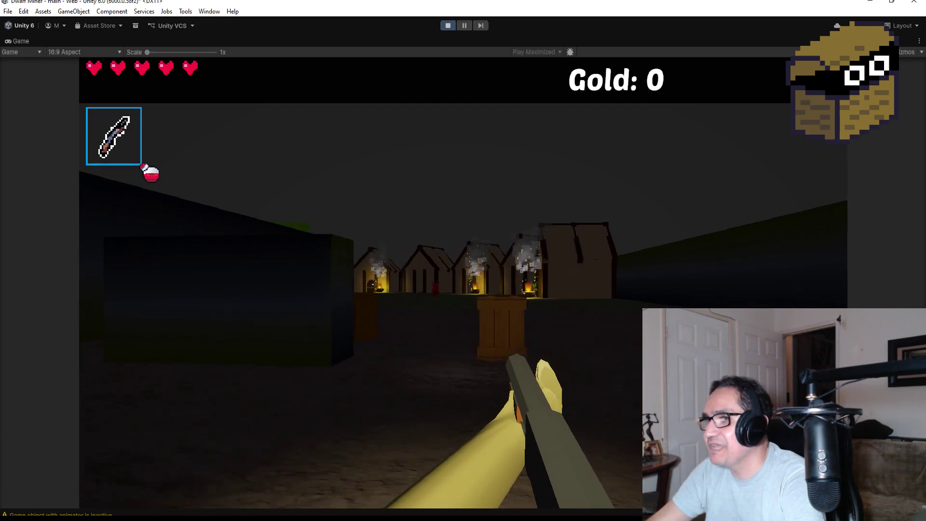
left_click(463, 283)
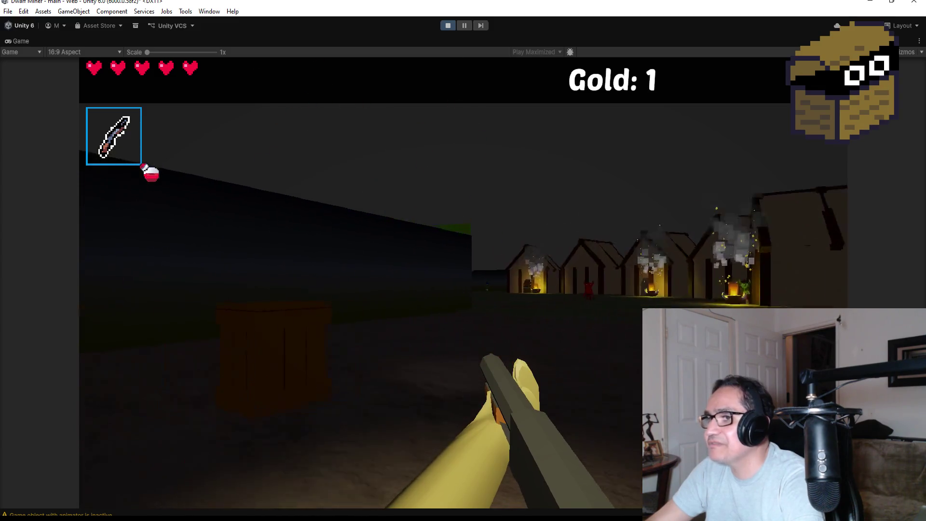
left_click(463, 283)
Walk toward the village and fire fireballs at the red demon and the goblin
key("w")
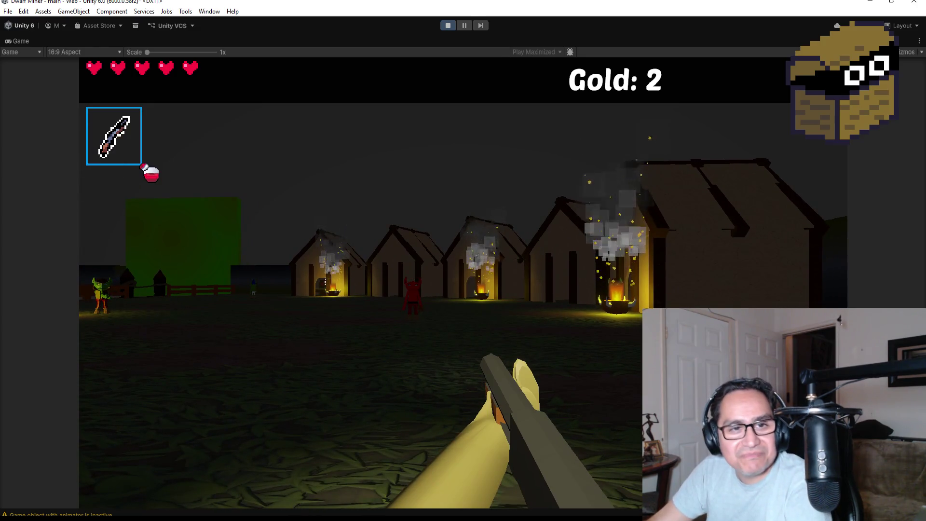
left_click(463, 283)
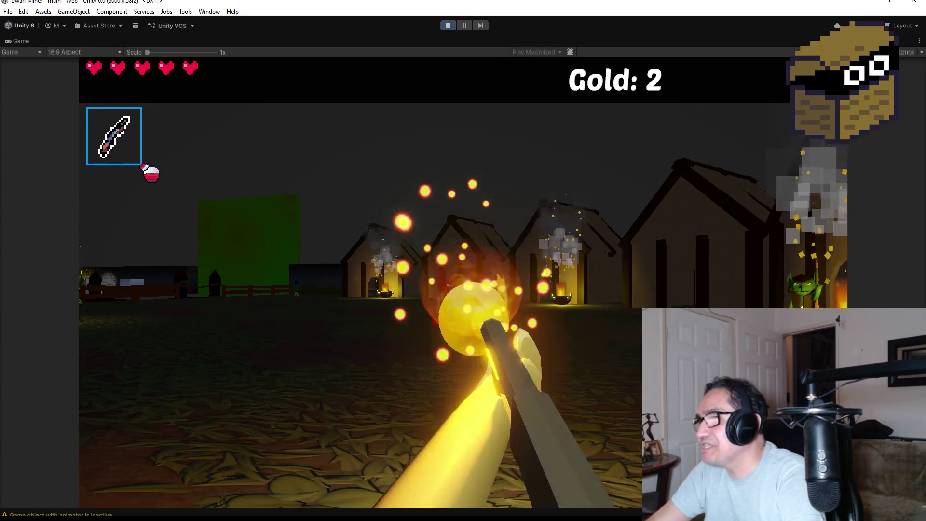
left_click(463, 283)
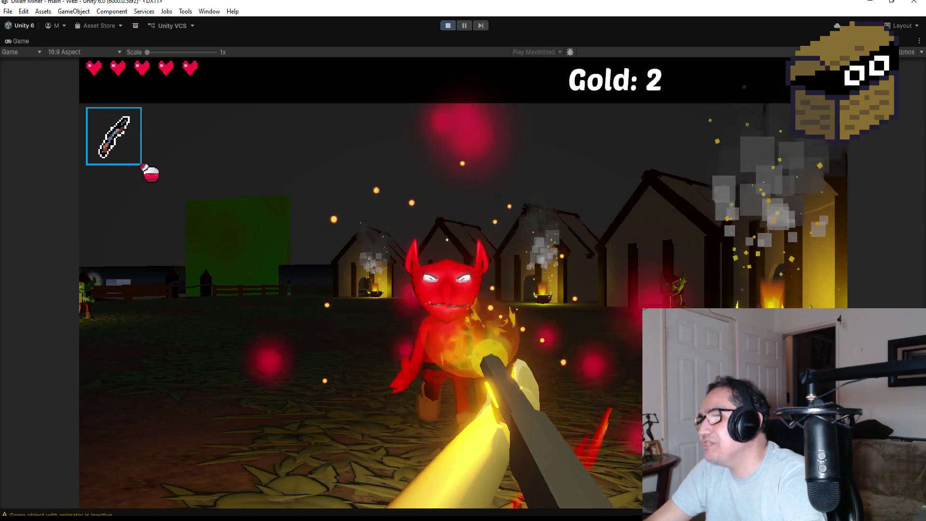
left_click(463, 283)
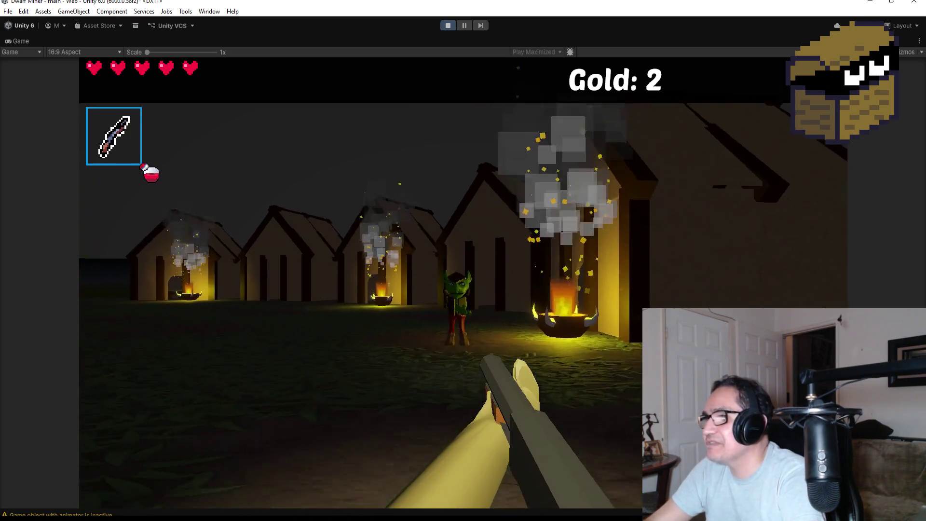
left_click(463, 283)
left_click(463, 283)
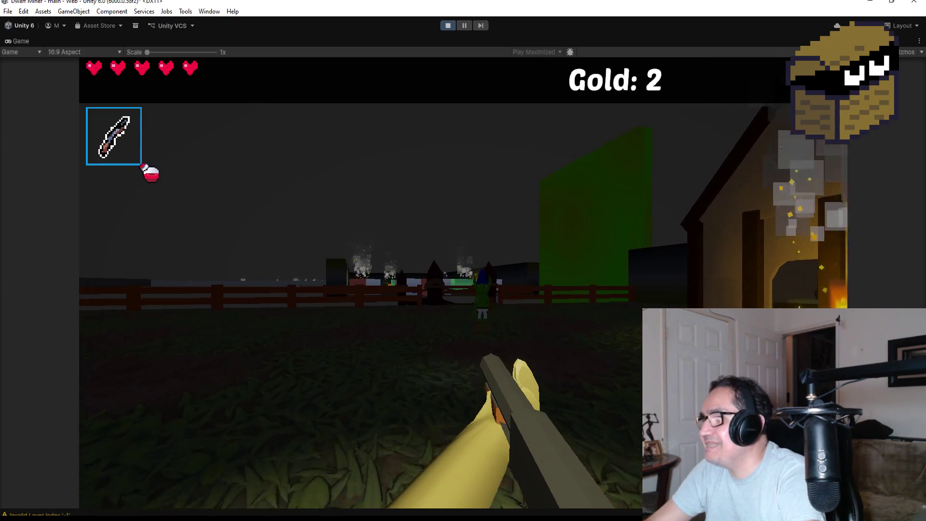
left_click(488, 282)
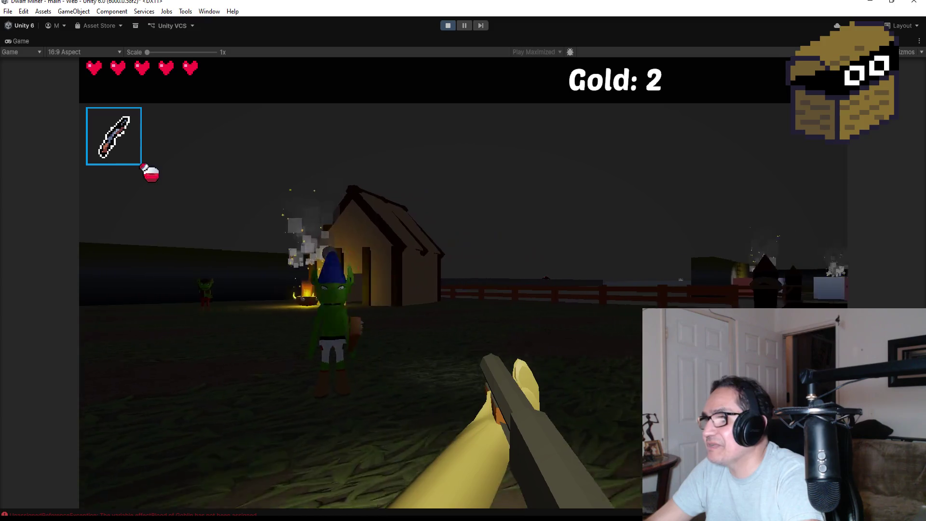
Walk into the fire-lit house to the sleeping goblin's room, then back out toward the gate
key("w")
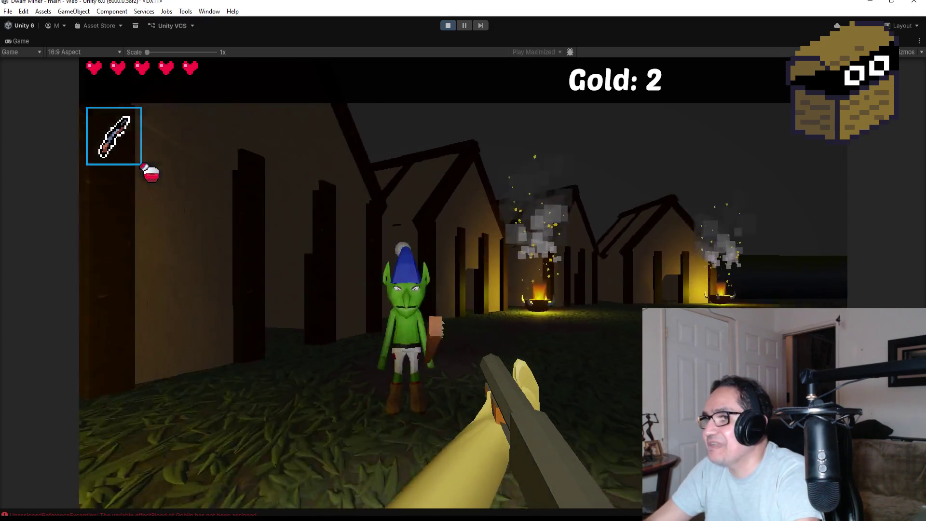
key("s")
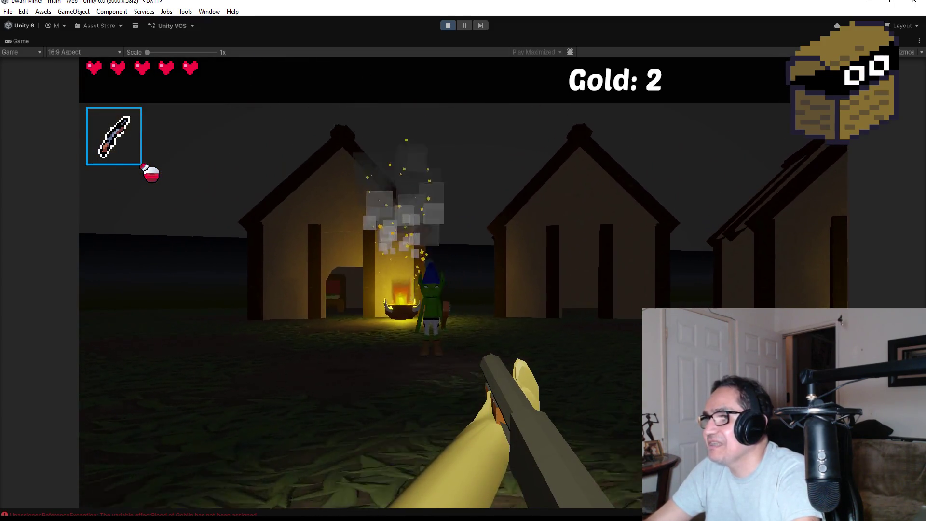
key("w")
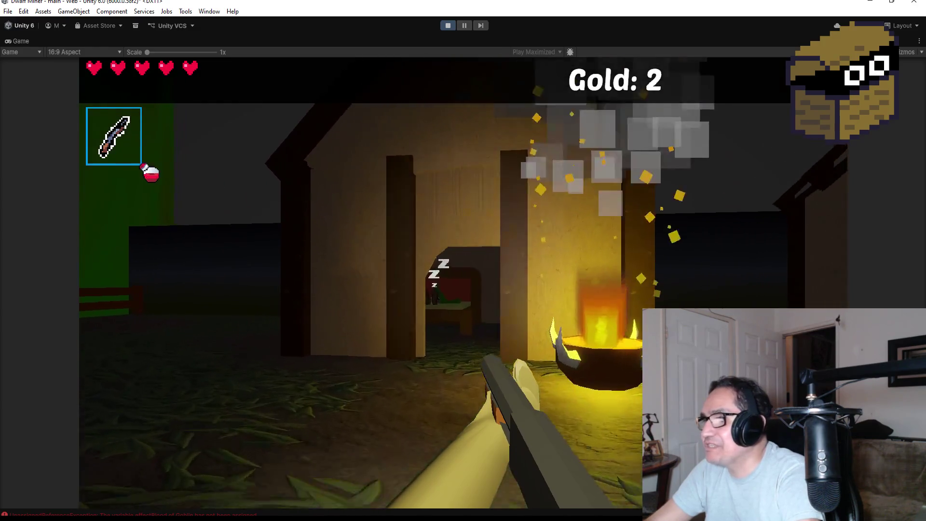
key("w")
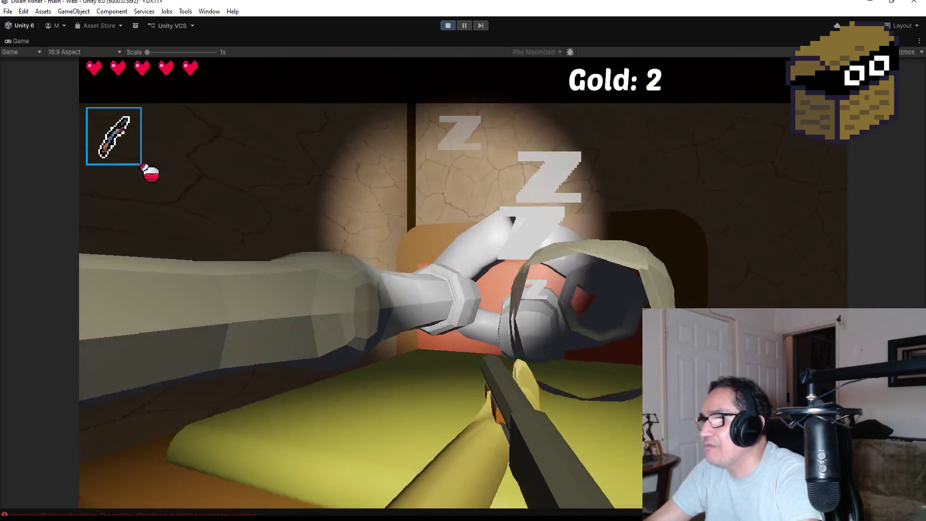
key("s")
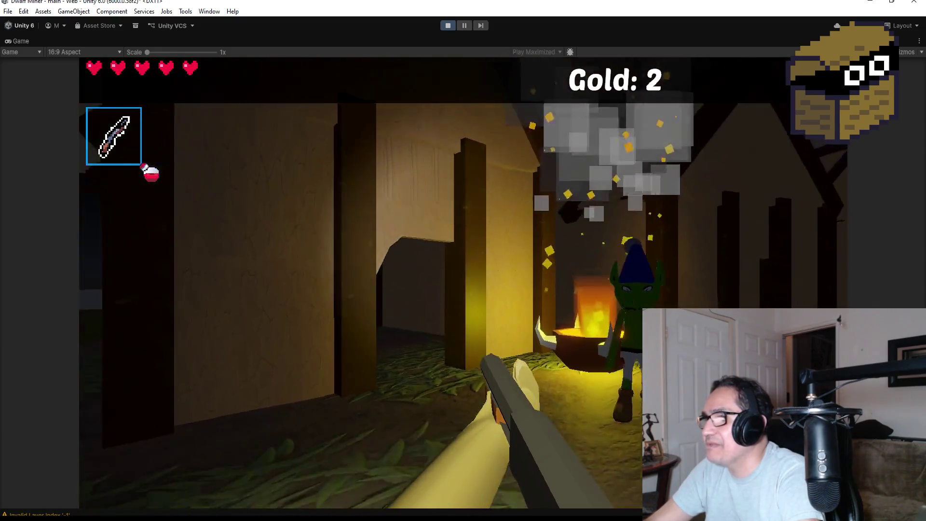
key("s")
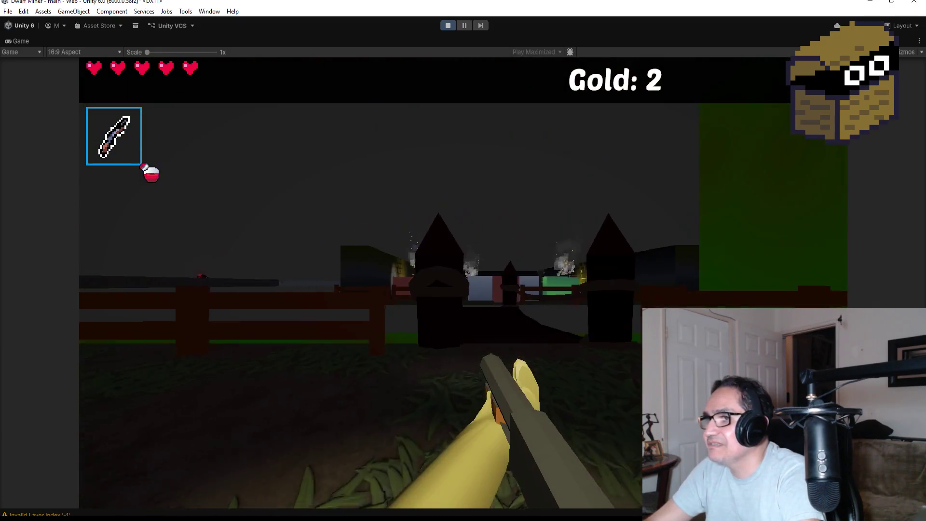
key("s")
Pass through the gate towers and fight the goblin near the torch, sidestepping while firing
key("w")
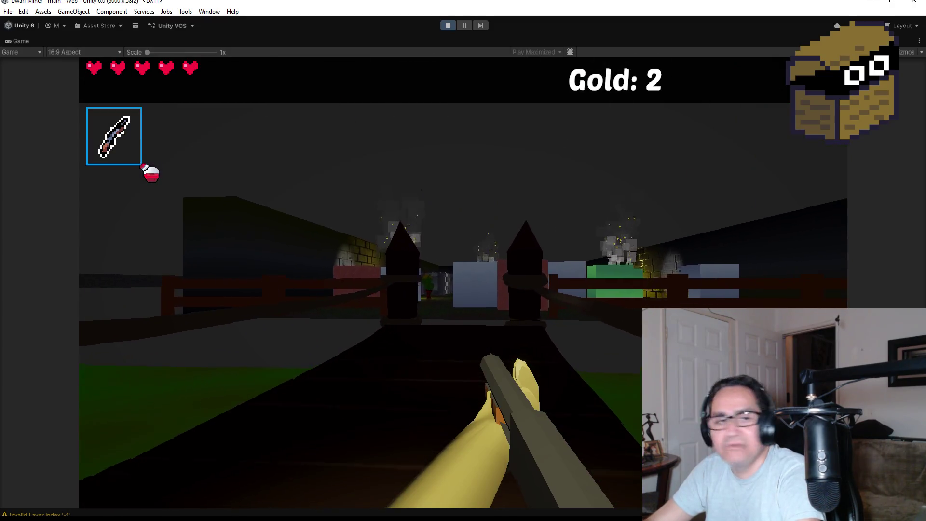
key("w")
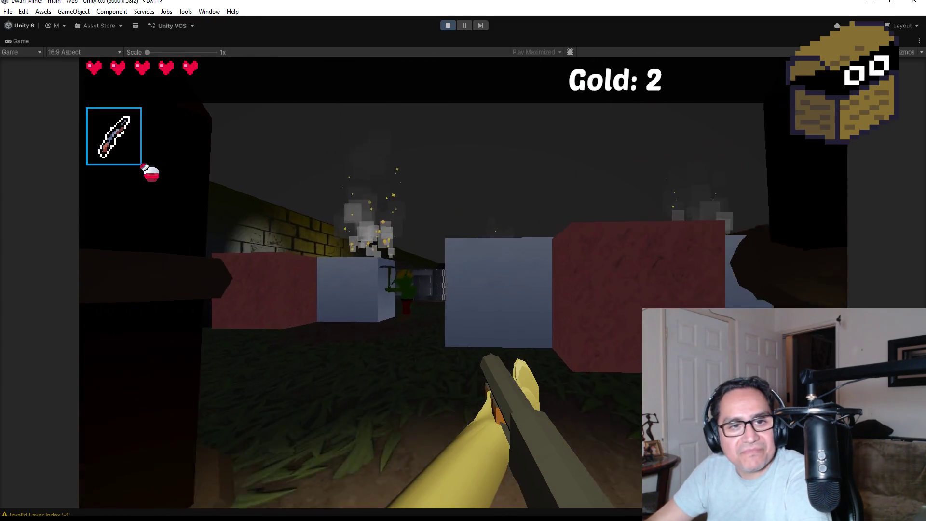
key("s")
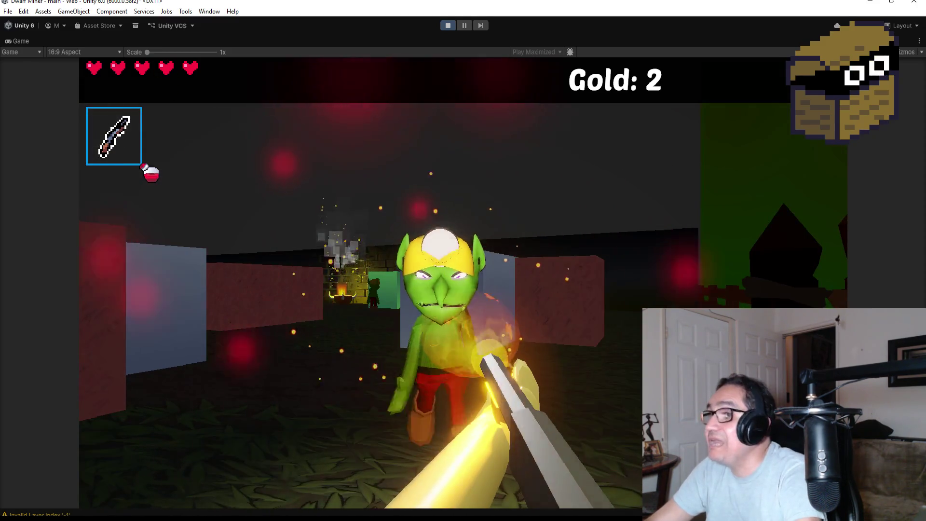
key("a")
key("w")
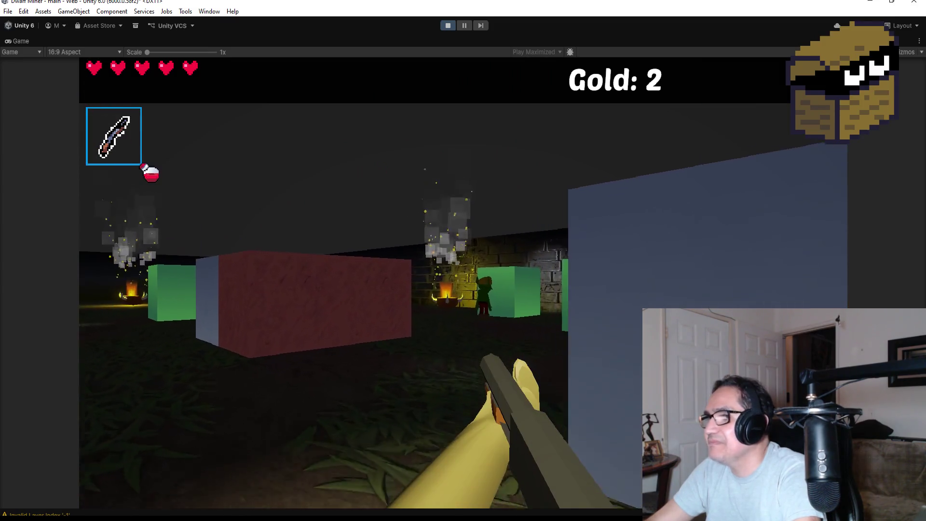
key("a")
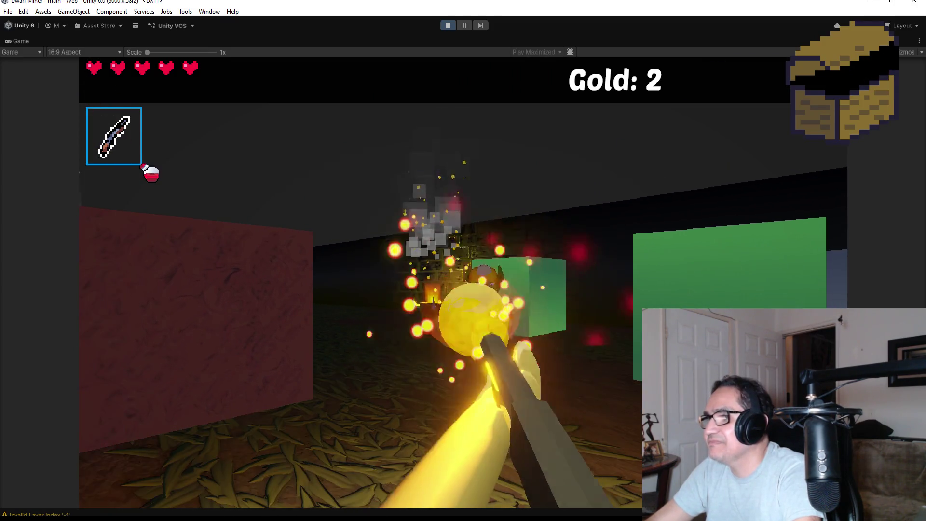
key("s")
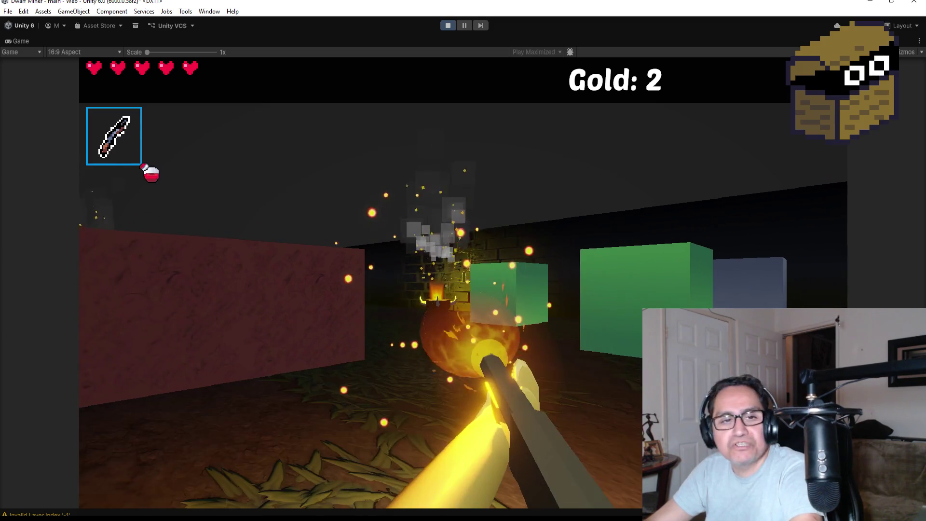
key("w")
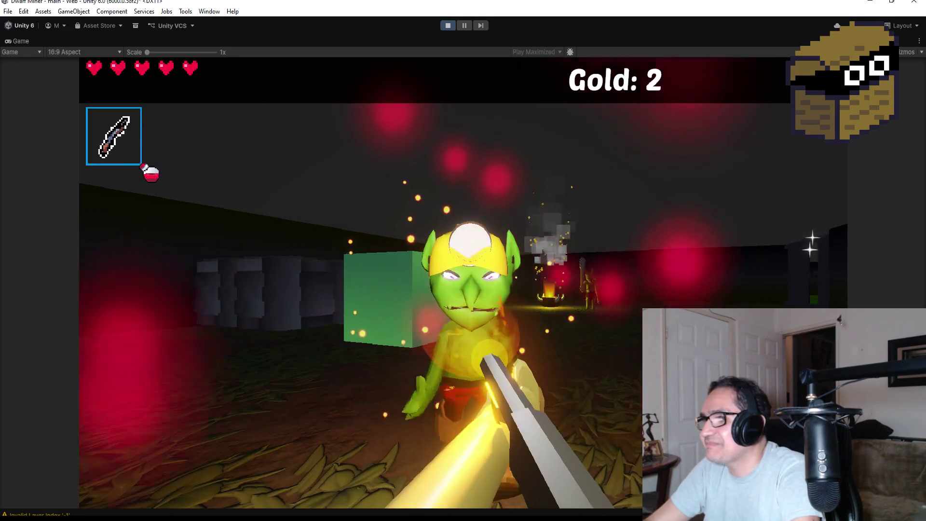
Throw a bomb at the stone blocks, then loot the chest for gold and gems
scroll(463, 260, "down", 1)
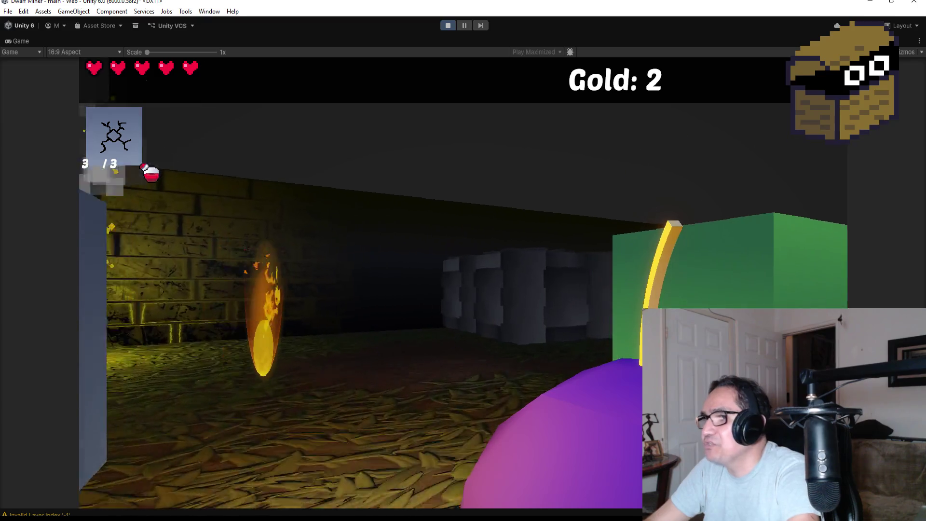
left_click(463, 260)
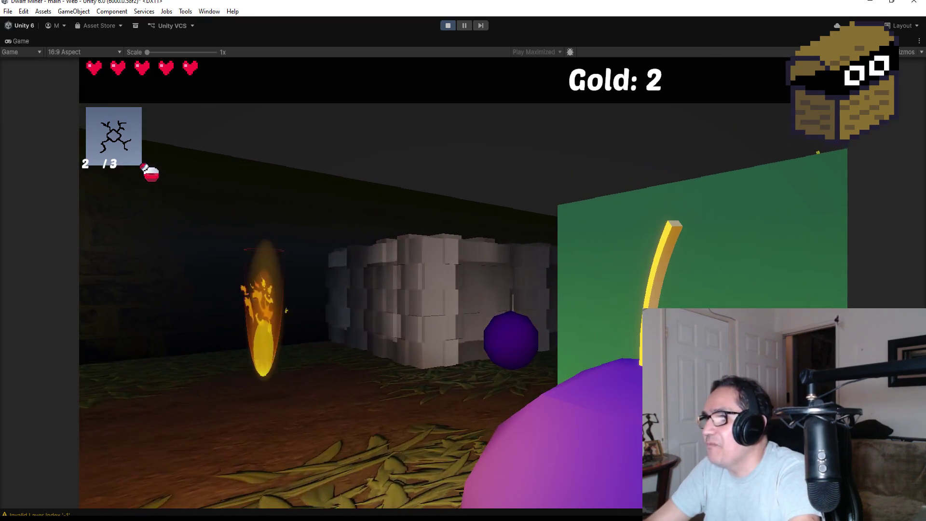
scroll(463, 260, "up", 1)
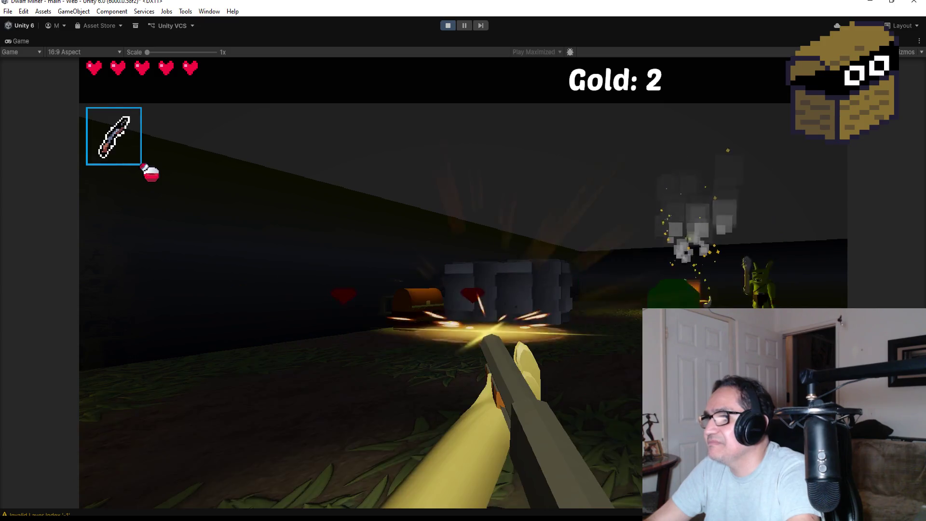
key("w")
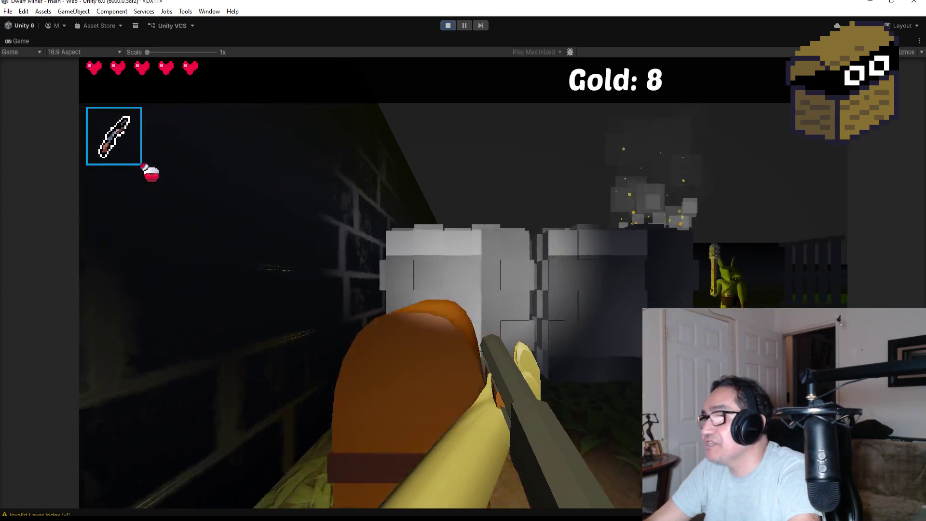
key("e")
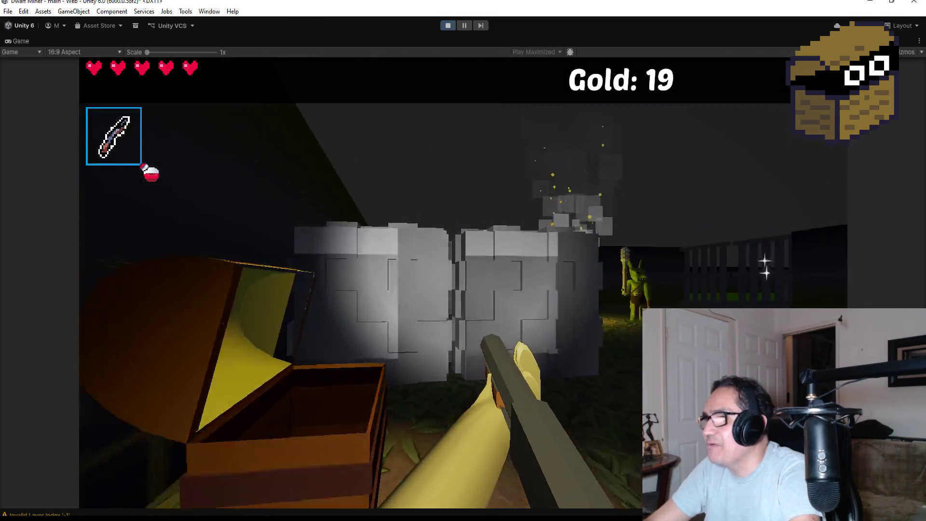
mouse_move(600, 265)
key("e")
key("w")
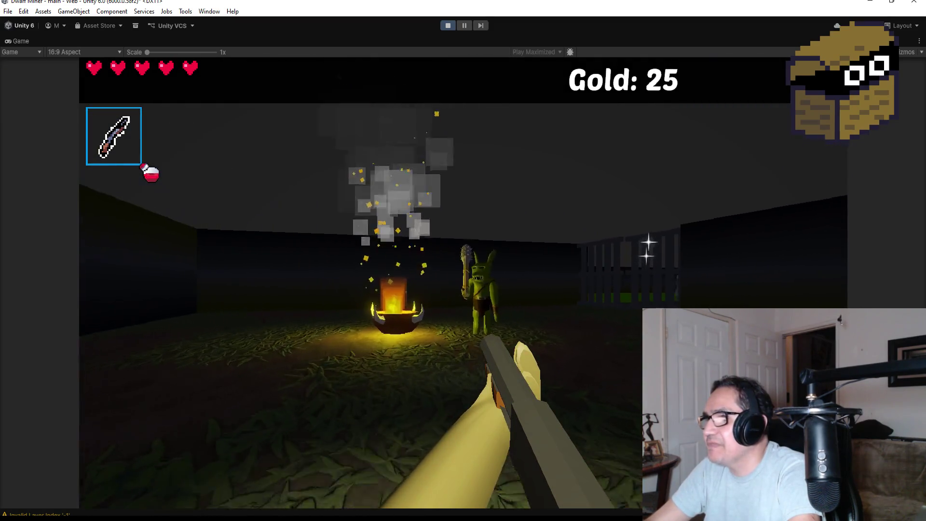
mouse_move(463, 260)
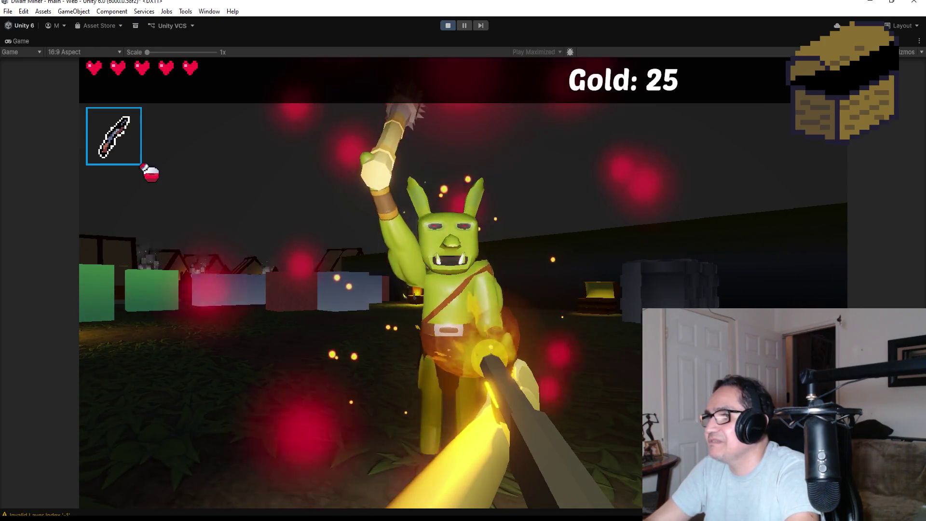
Kill the club-wielding goblin, pick up its dropped key and walk into the rock corridor
left_click(463, 260)
left_click(463, 260)
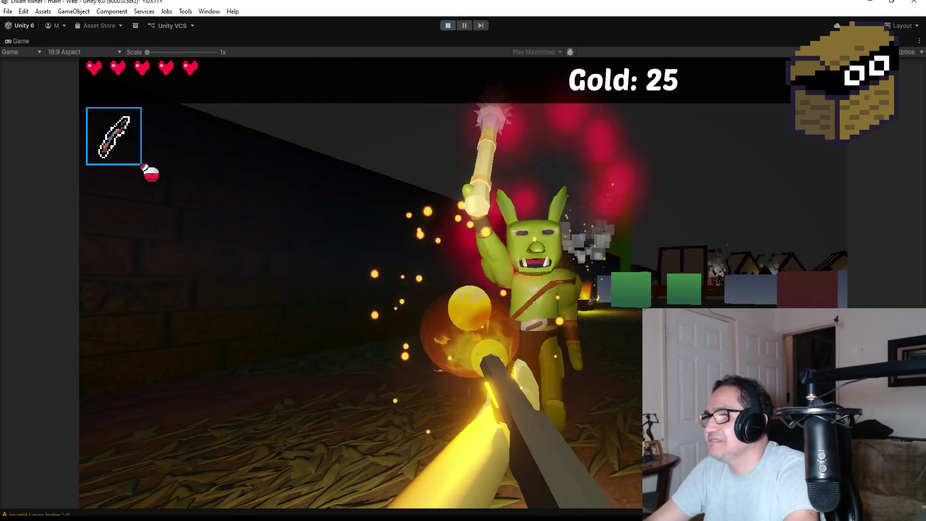
left_click(462, 260)
left_click(463, 260)
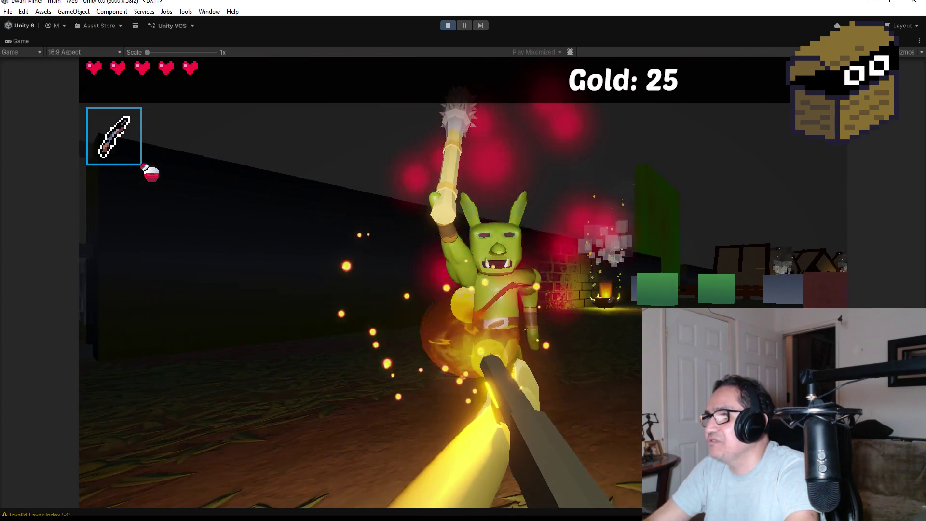
left_click(463, 260)
left_click(463, 260)
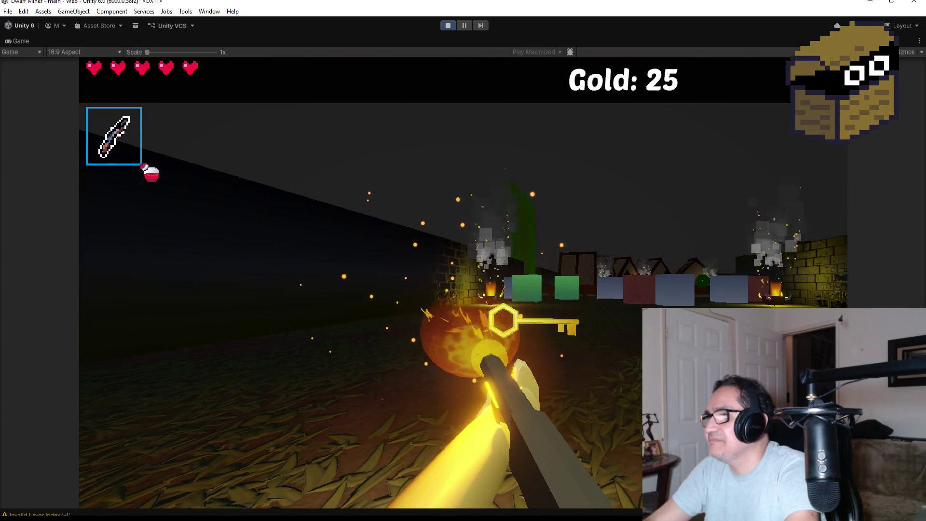
key("w")
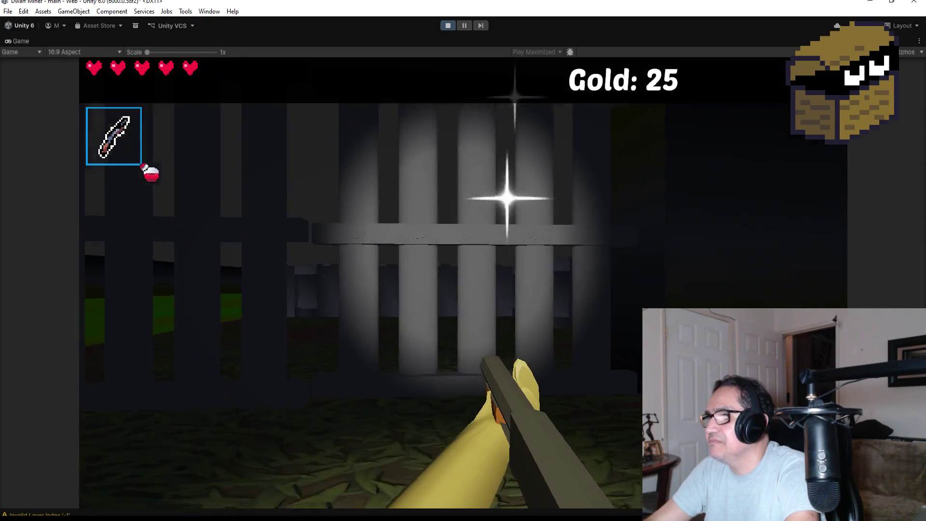
key("w")
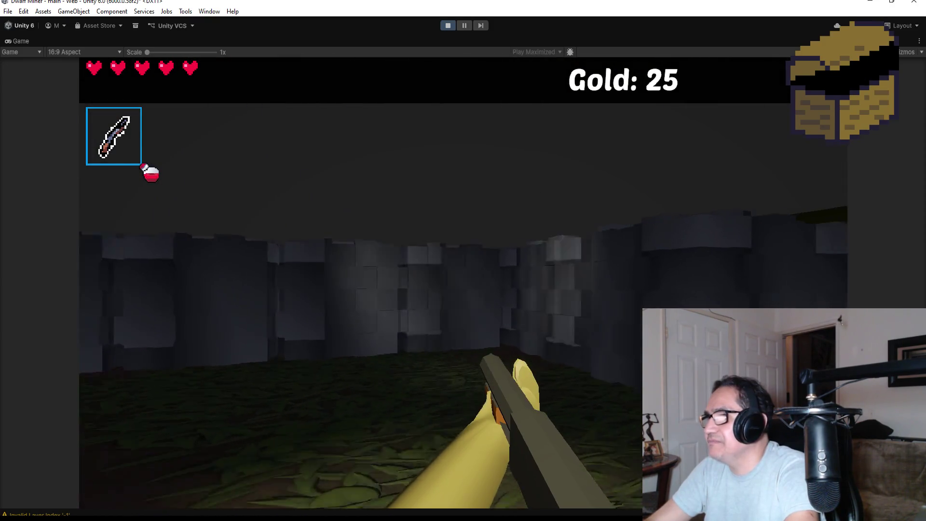
key("w")
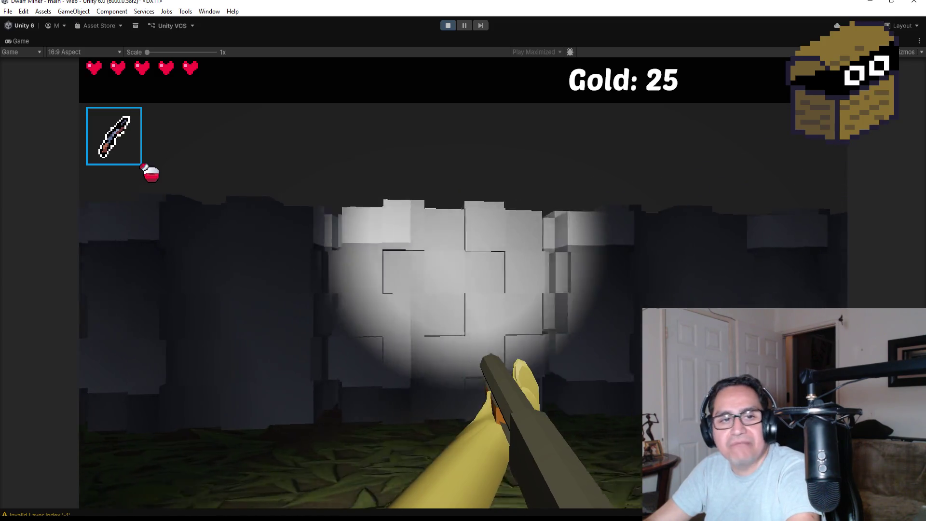
key("d")
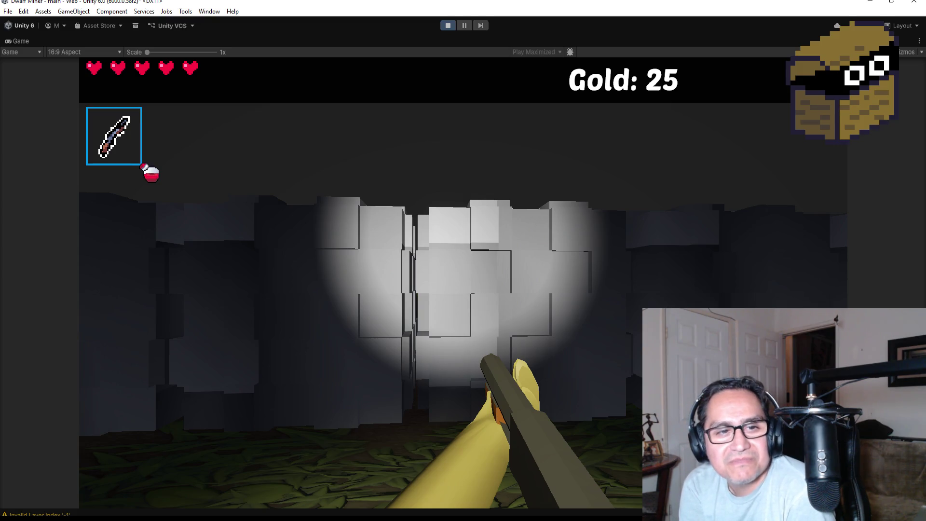
mouse_move(462, 260)
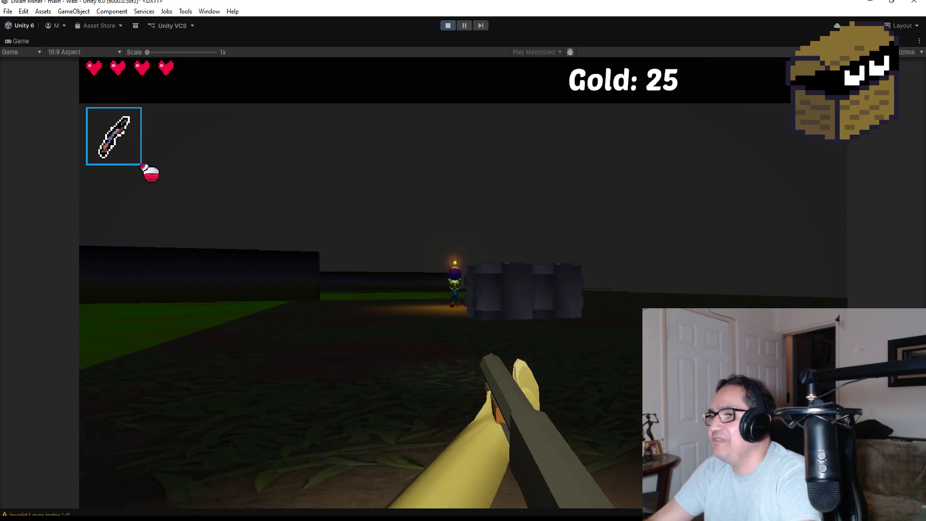
Fight the field goblin to raise gold to 31, then stop the playtest
left_click(462, 260)
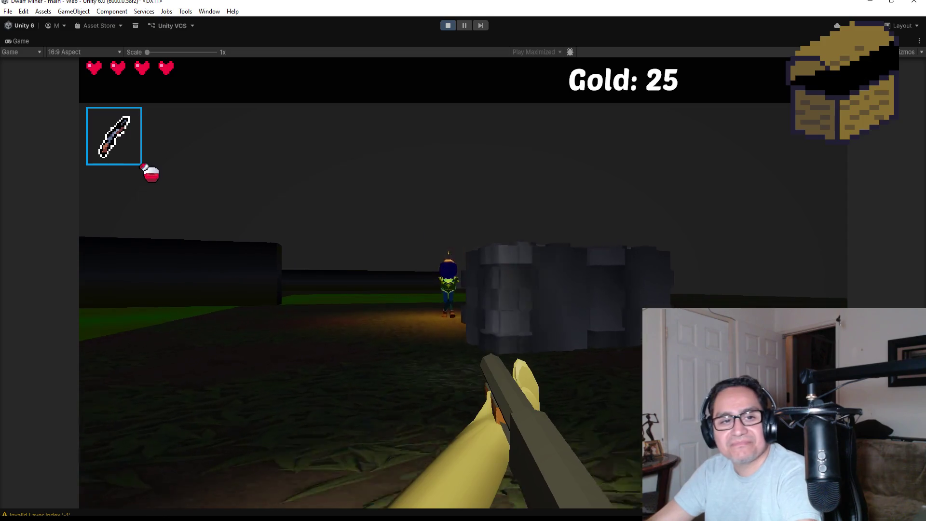
mouse_move(463, 260)
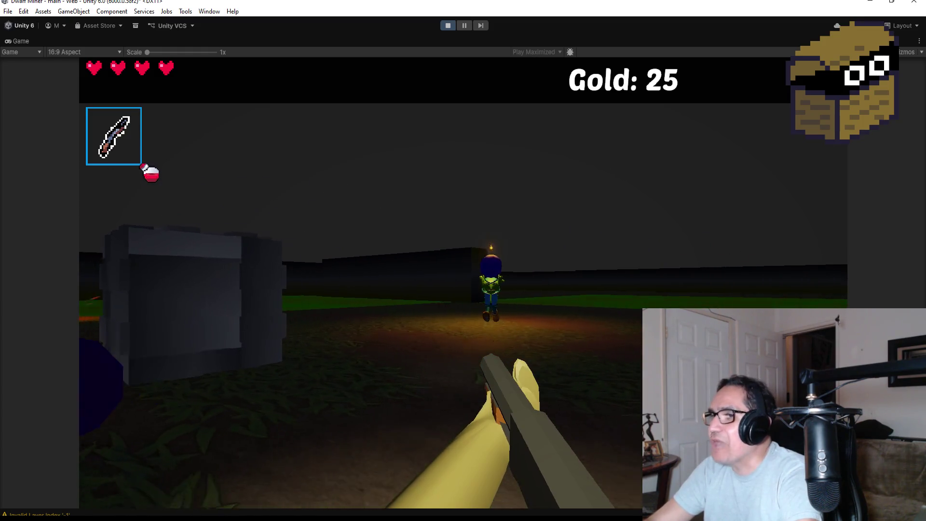
key("w")
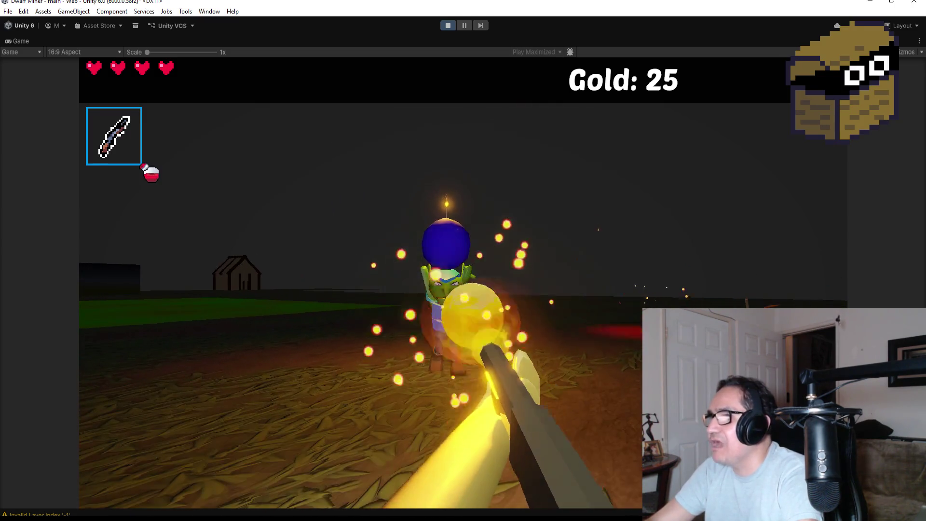
left_click(463, 260)
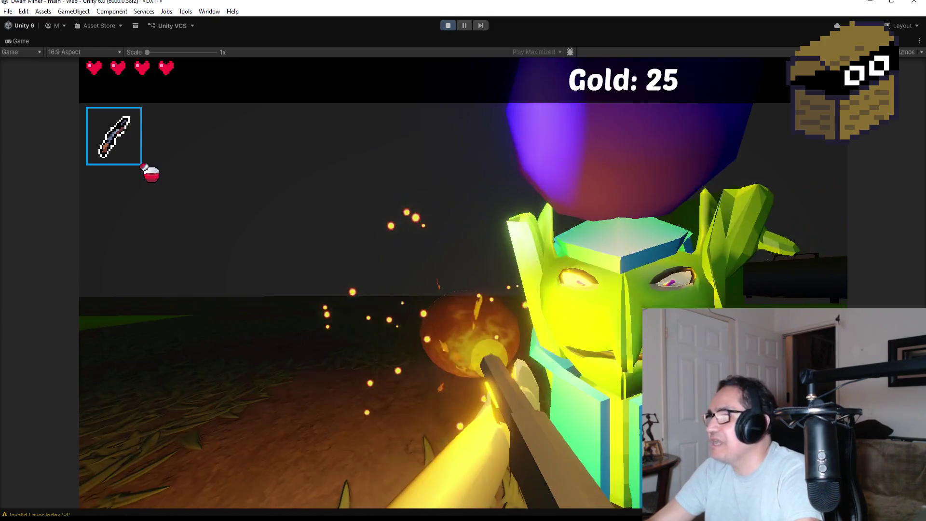
mouse_move(463, 261)
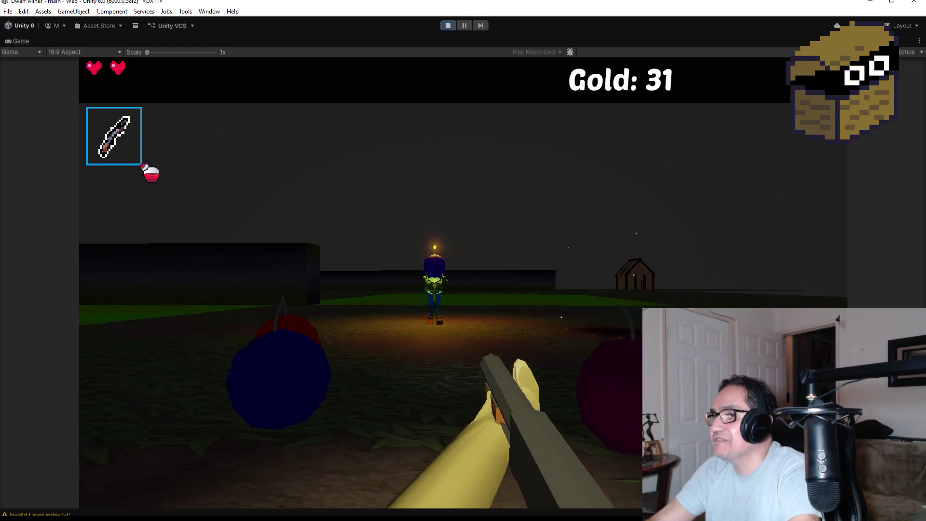
left_click(463, 261)
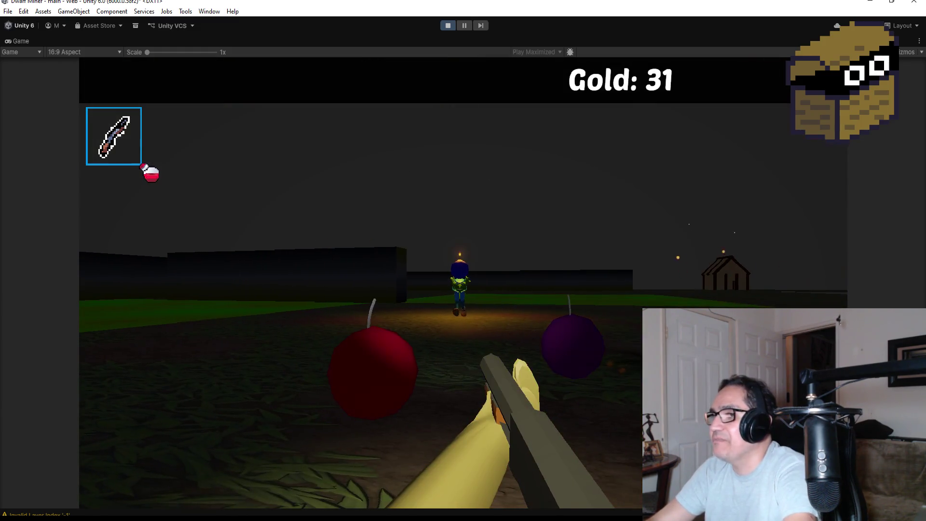
key("Escape")
left_click(443, 26)
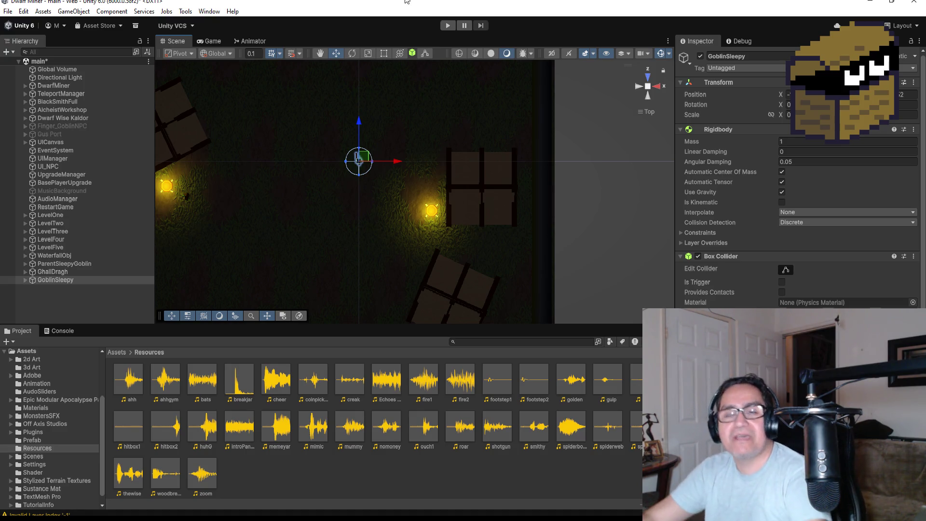
Save the main scene via File > Save
left_click(9, 11)
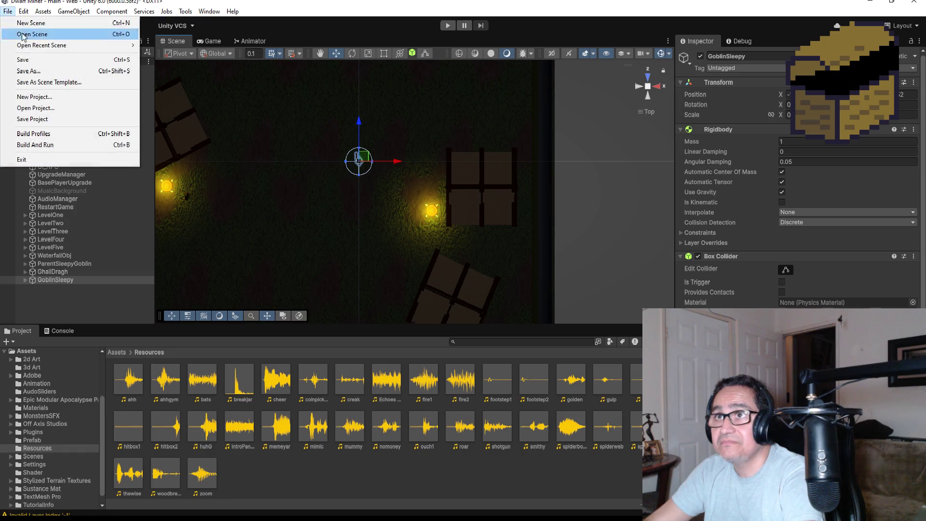
left_click(29, 60)
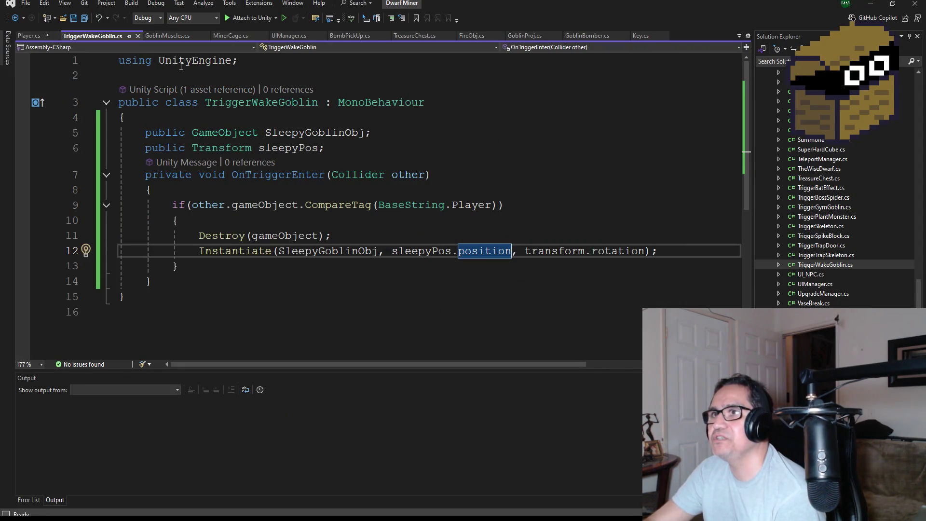
Save TriggerWakeGoblin.cs with Ctrl+S and bring up the GoblinMuscles.cs tab
left_click(246, 133)
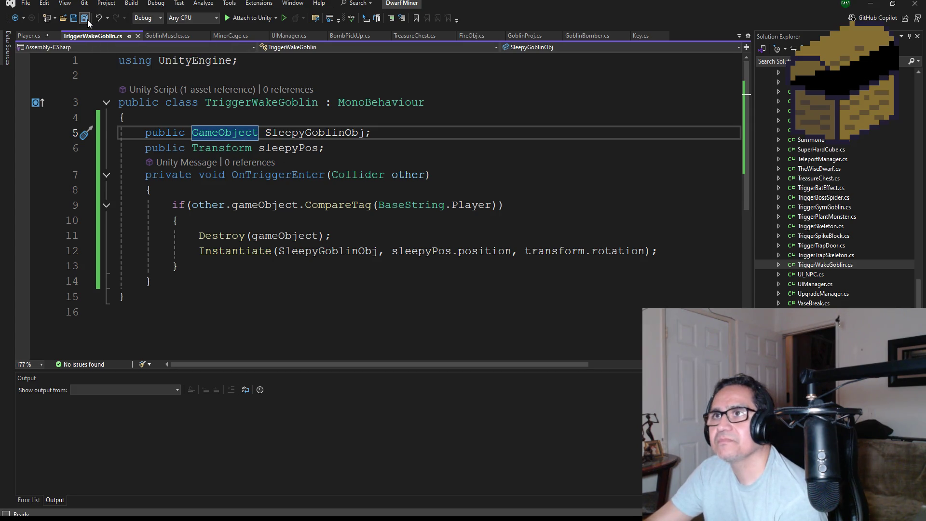
key("ctrl+s")
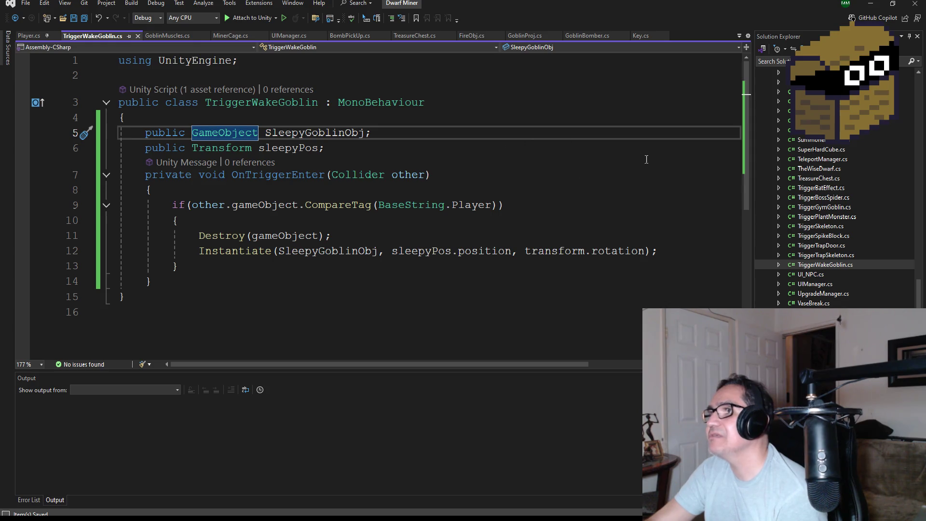
scroll(810, 241, "up", 8)
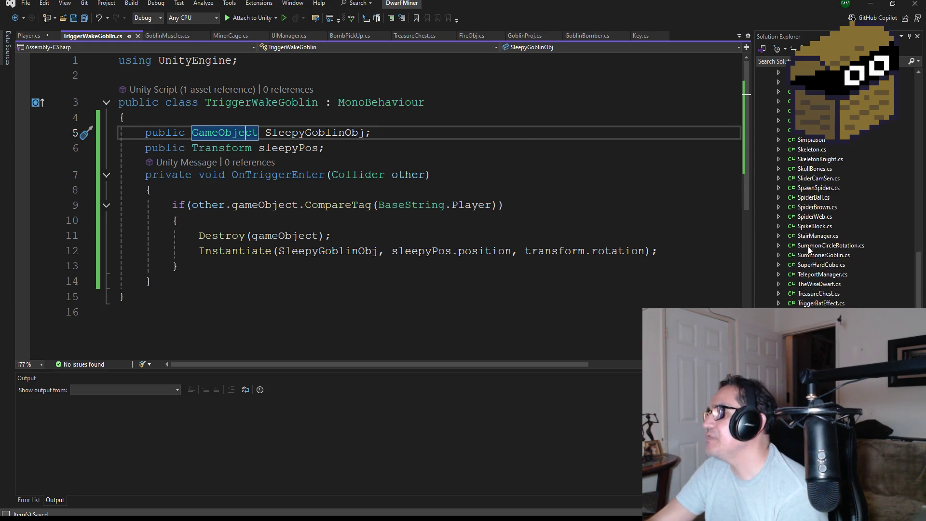
scroll(793, 232, "up", 10)
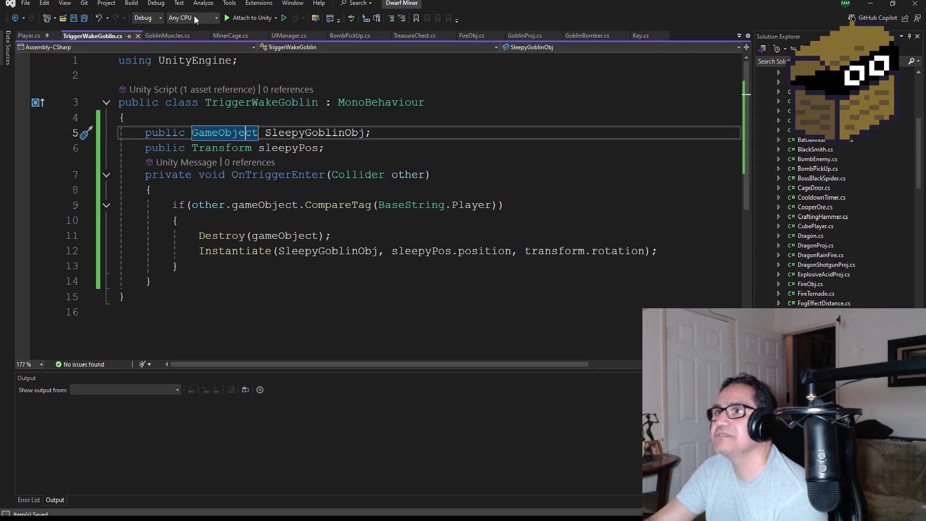
left_click(169, 35)
scroll(343, 218, "up", 8)
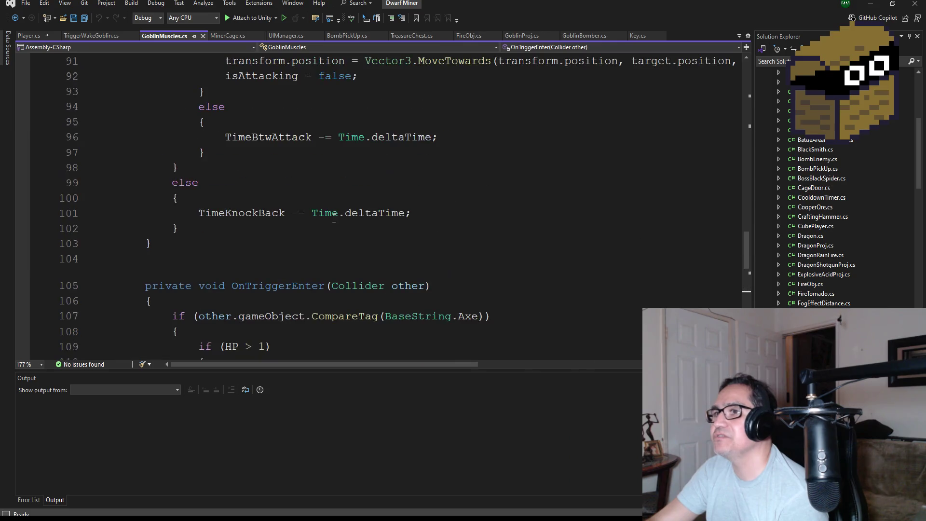
Read through GoblinMuscles.cs, reviewing its chase and trigger code
scroll(343, 218, "down", 13)
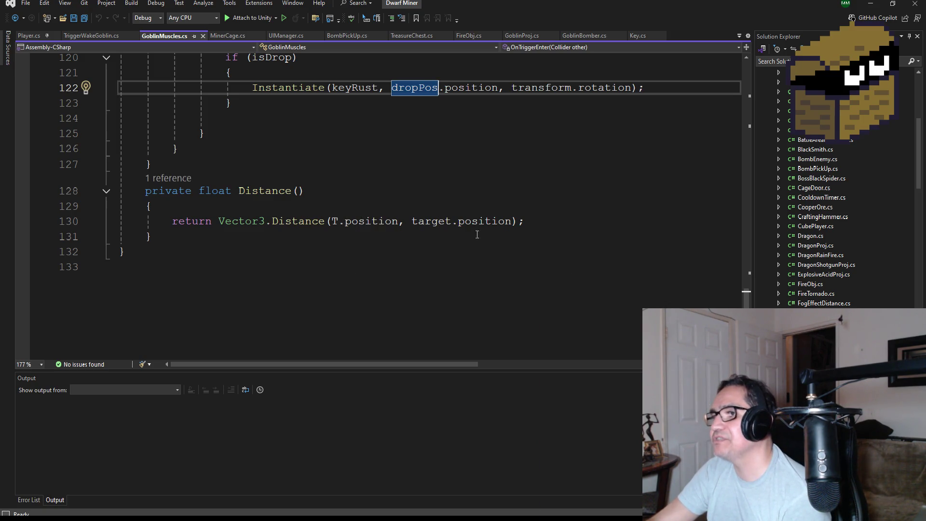
scroll(372, 202, "up", 18)
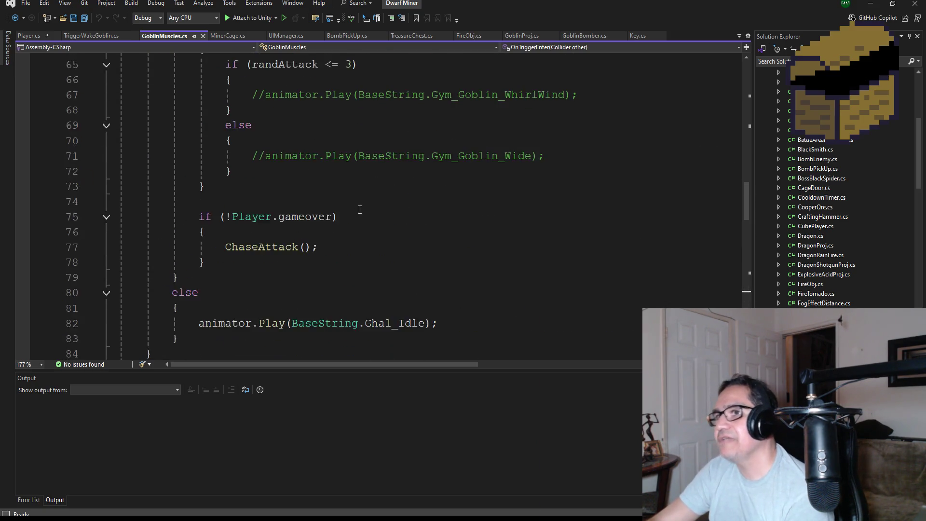
scroll(359, 210, "up", 7)
scroll(301, 250, "down", 2)
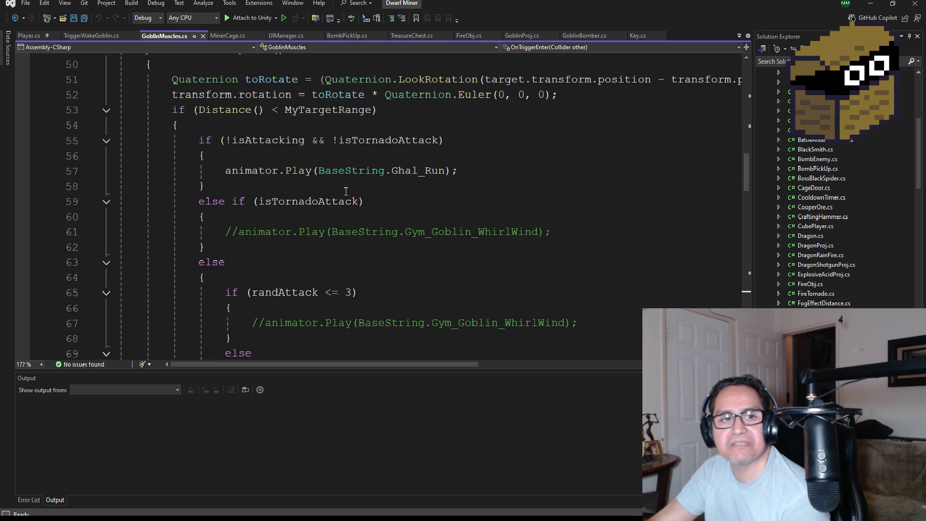
mouse_move(342, 195)
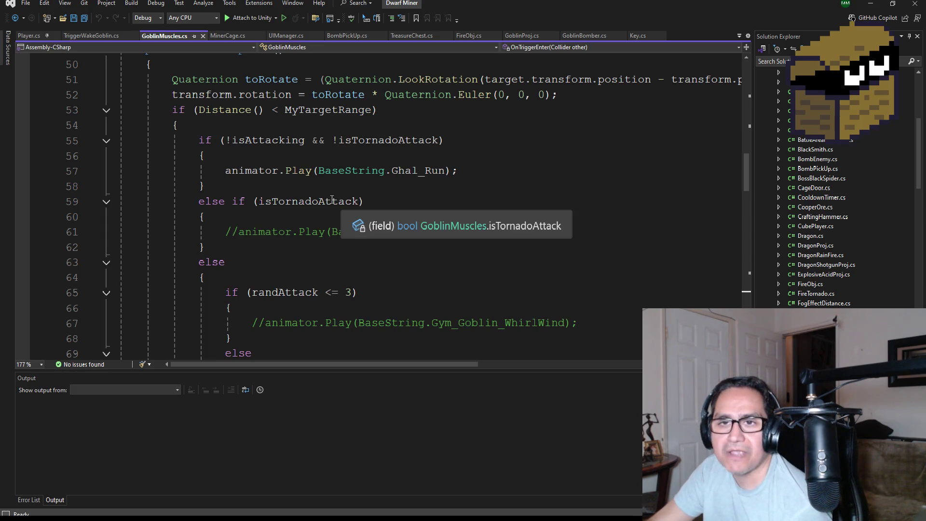
scroll(323, 205, "down", 2)
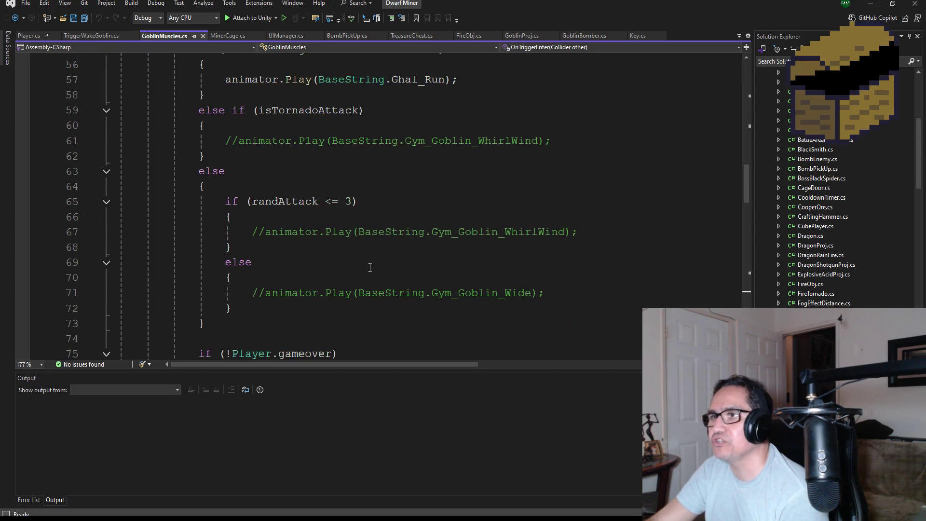
scroll(368, 155, "down", 6)
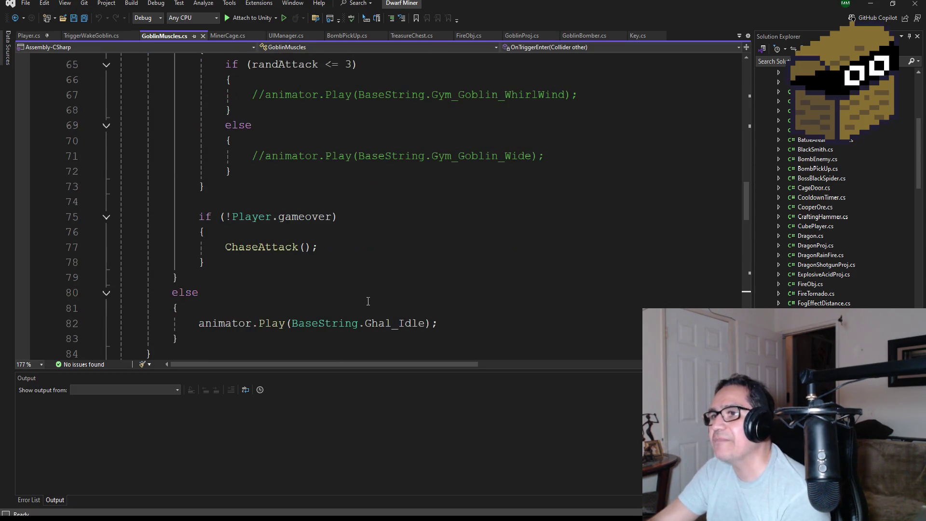
scroll(346, 267, "down", 3)
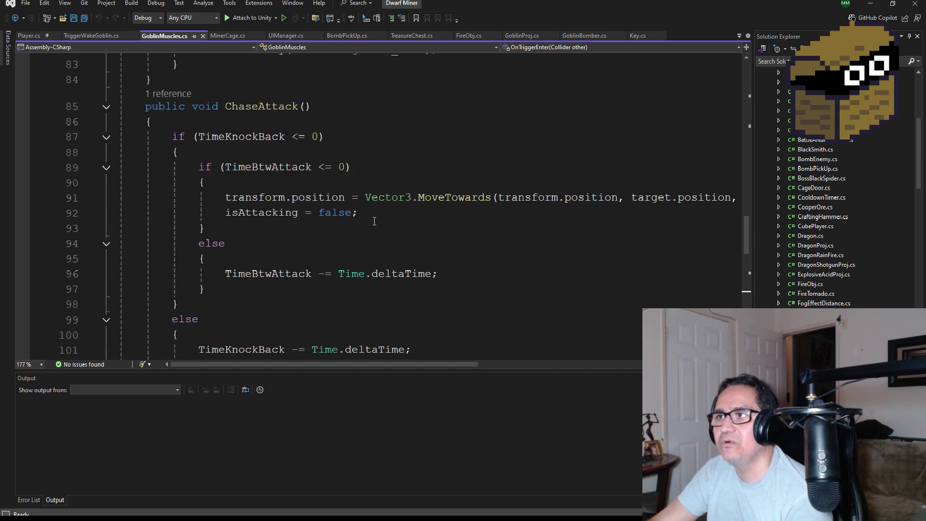
scroll(319, 231, "down", 2)
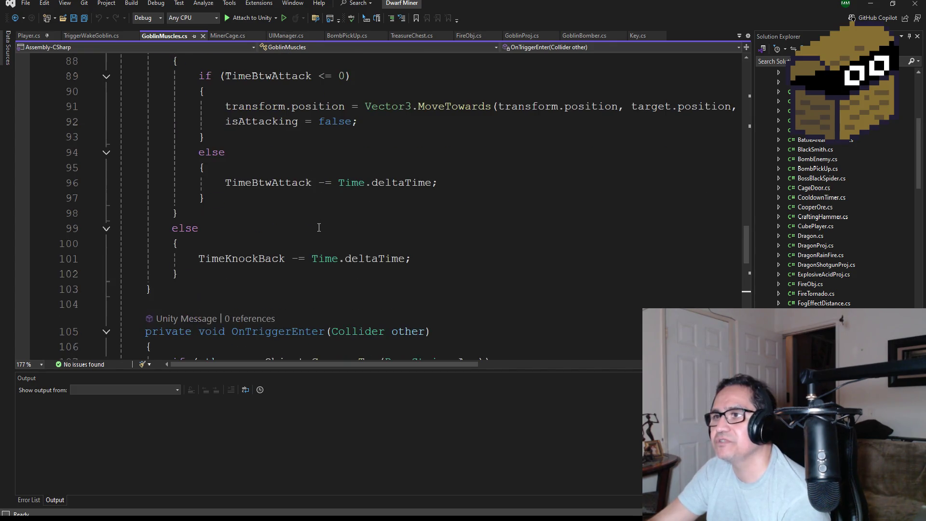
scroll(299, 235, "down", 2)
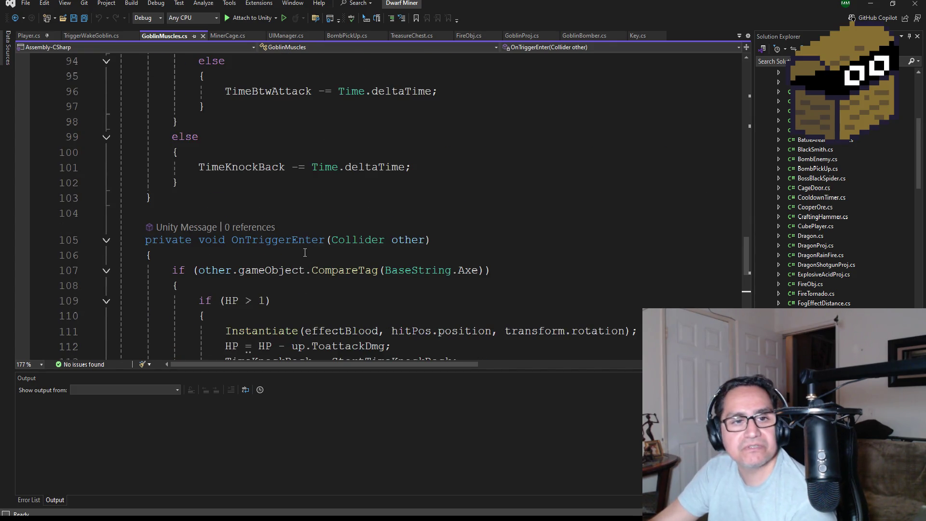
mouse_move(300, 247)
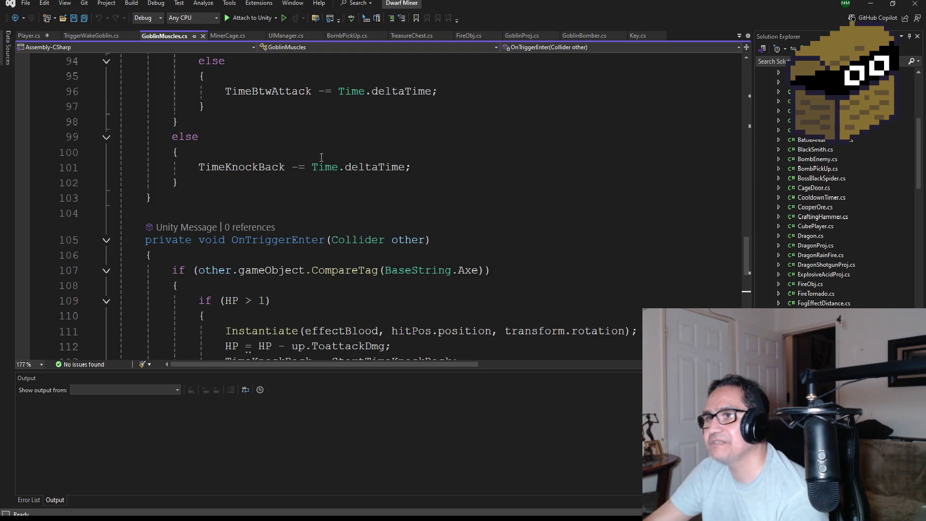
scroll(321, 158, "down", 3)
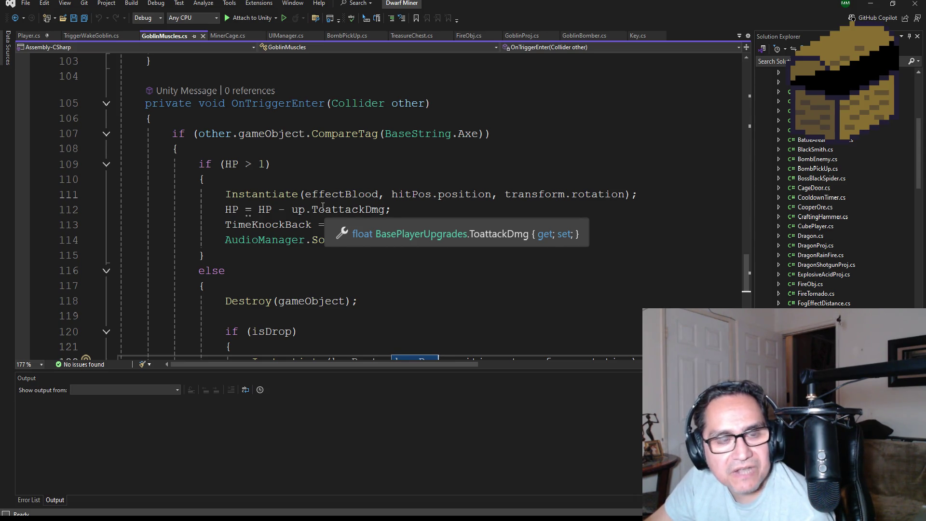
scroll(322, 205, "down", 8)
scroll(268, 214, "up", 3)
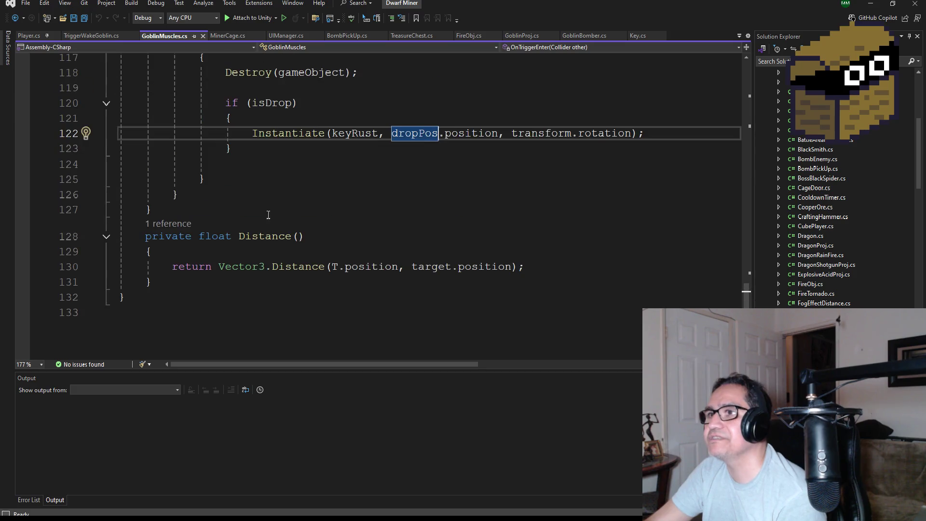
Inspect the Distance method's target and T references, then save GoblinMuscles and return to Unity
double_click(272, 237)
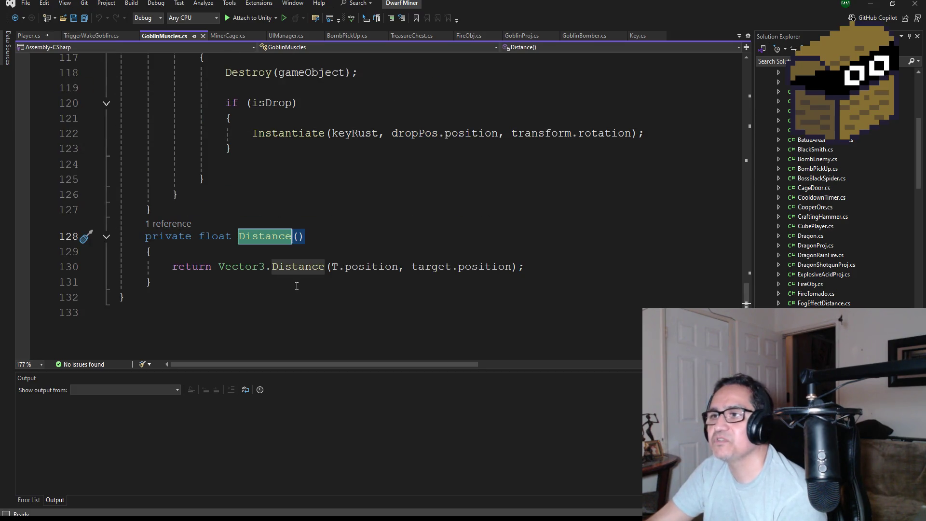
double_click(434, 266)
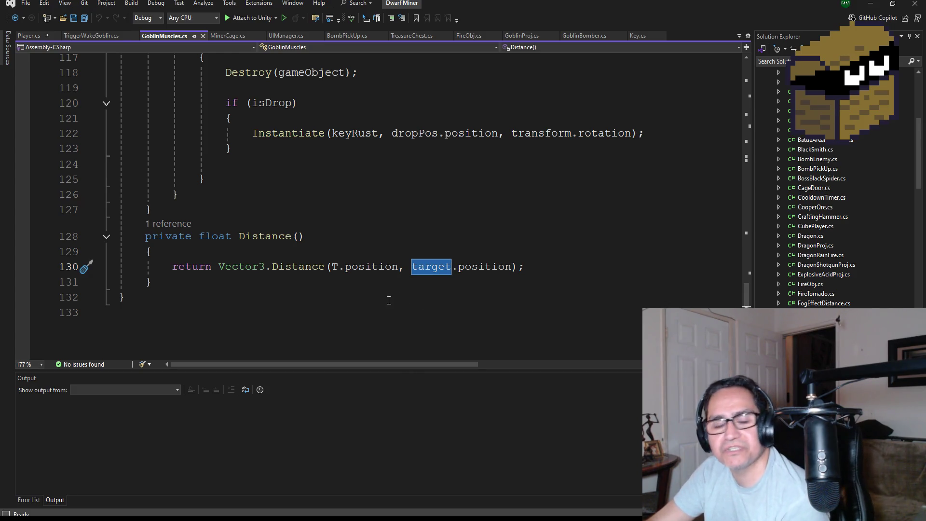
left_click(338, 268)
double_click(337, 268)
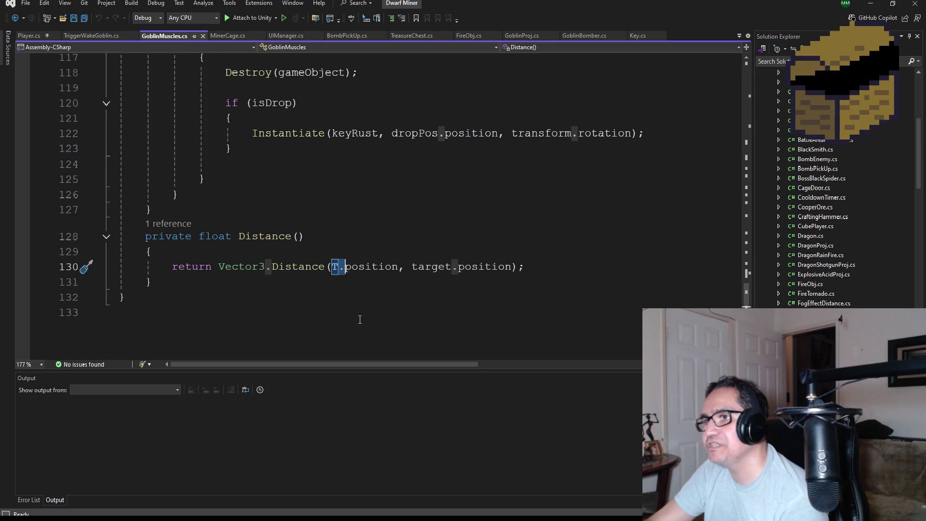
scroll(329, 261, "up", 20)
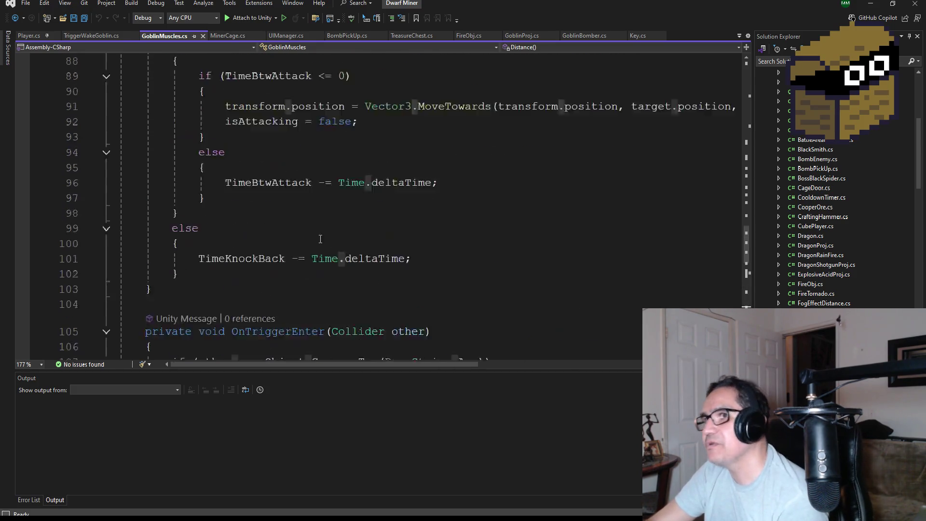
scroll(328, 261, "up", 4)
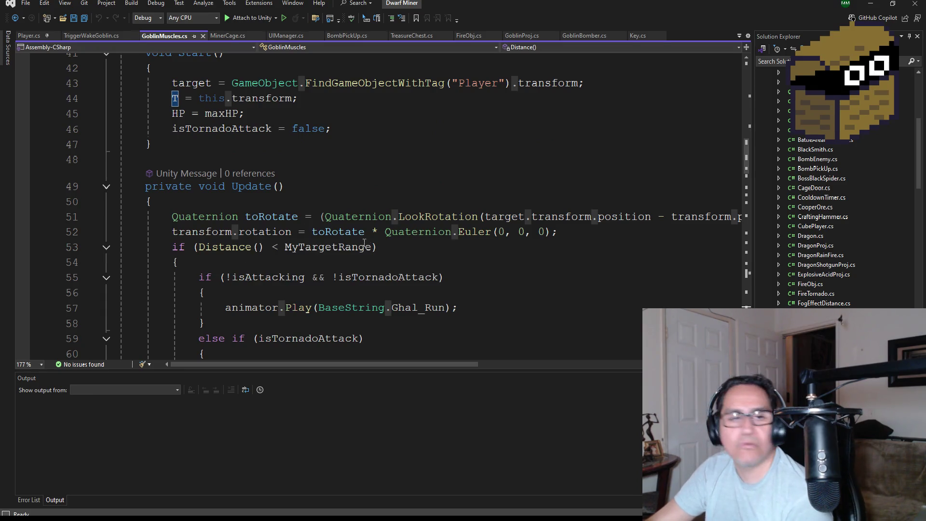
scroll(376, 266, "up", 9)
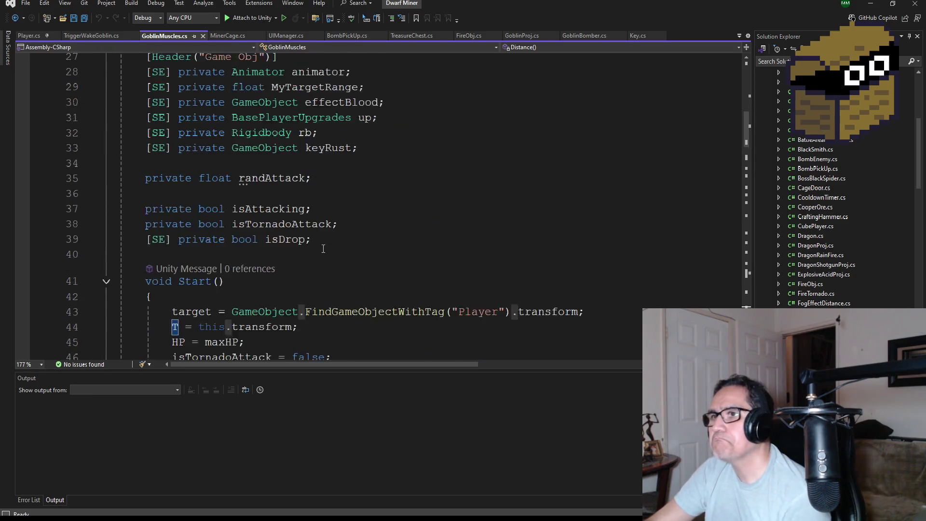
scroll(340, 230, "up", 5)
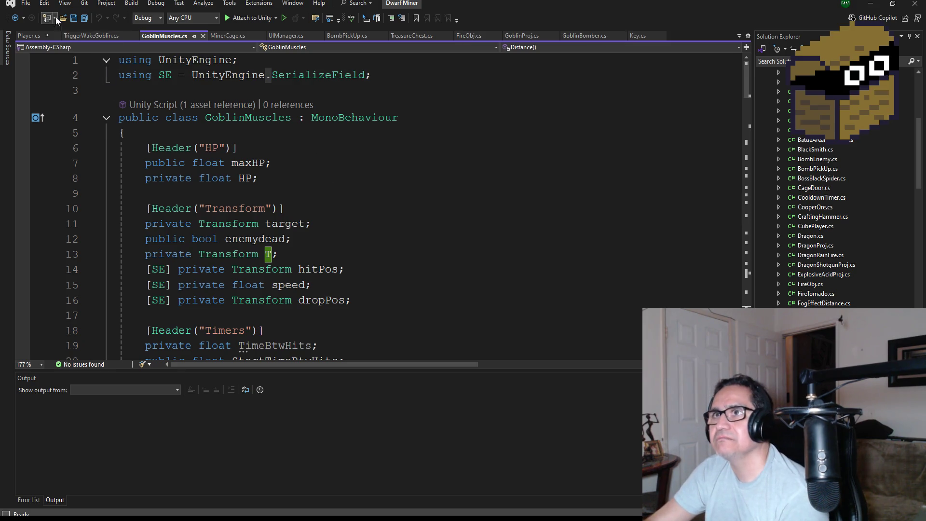
left_click(84, 18)
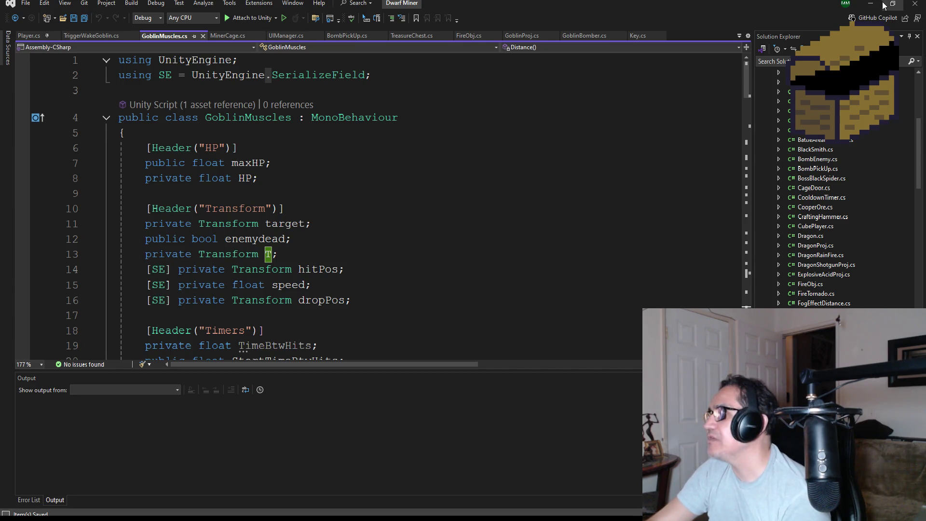
key("alt+Tab")
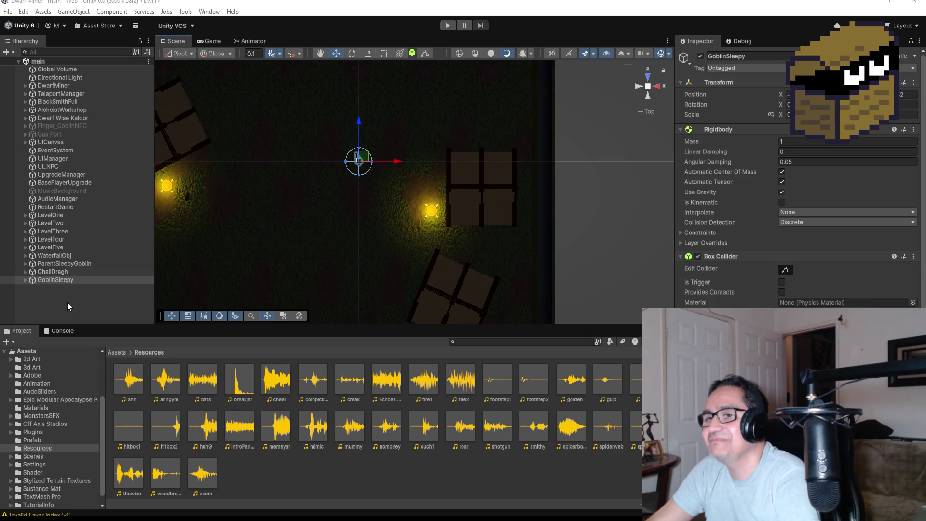
Reselect GoblinSleepy in the Hierarchy and scroll its Inspector down to the Animator
left_click(82, 303)
left_click(56, 277)
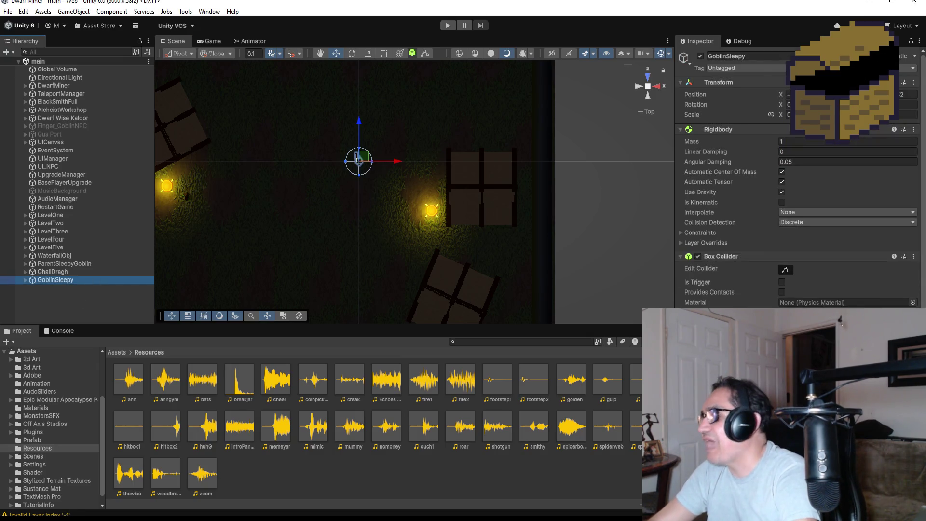
scroll(795, 193, "down", 5)
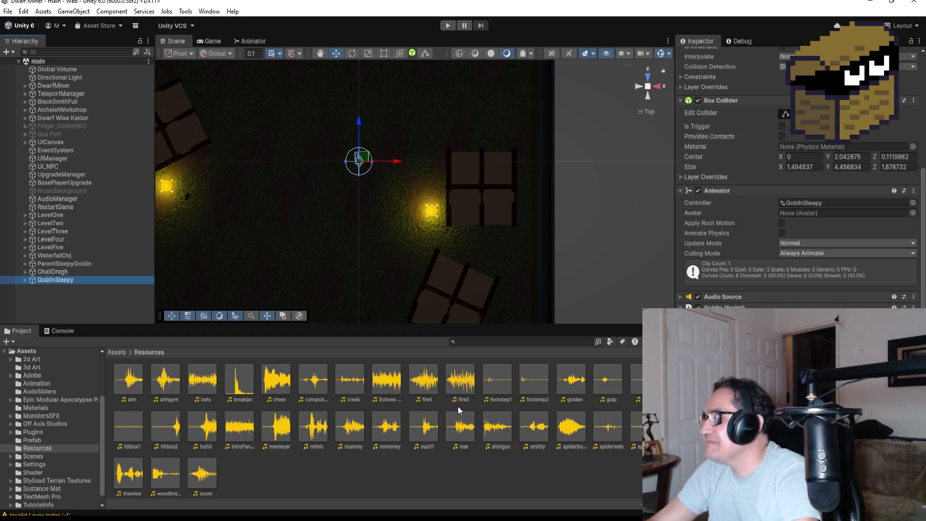
Return to the Assets root in the Project window and open the Prefab folder
scroll(795, 193, "up", 2)
scroll(796, 193, "up", 3)
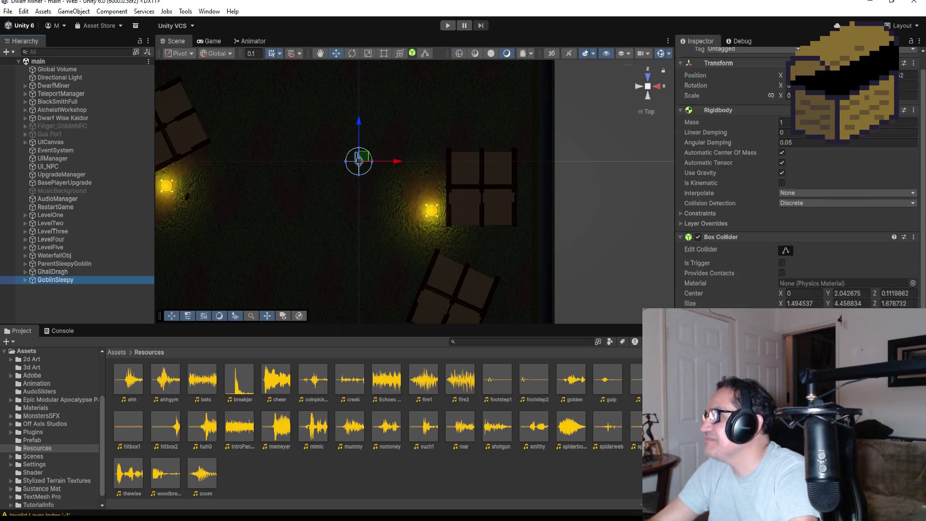
scroll(796, 193, "down", 2)
scroll(795, 193, "down", 3)
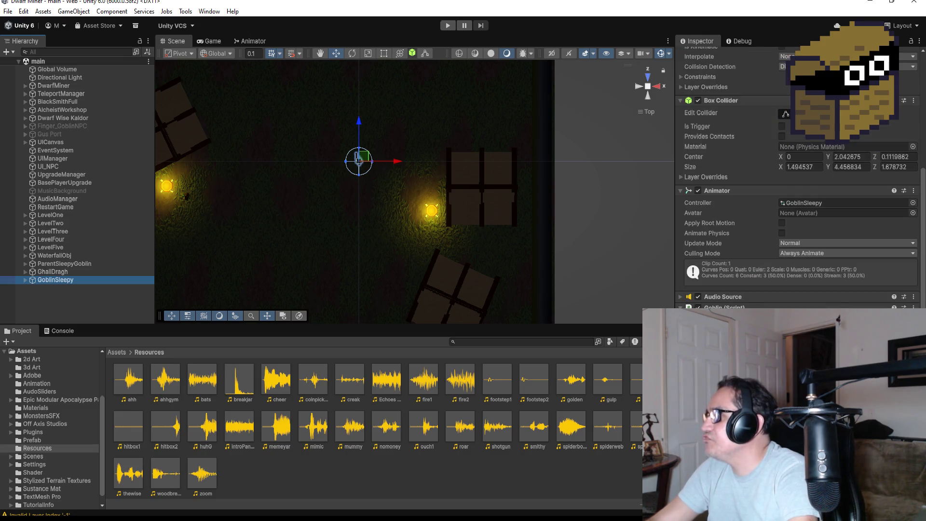
left_click(114, 353)
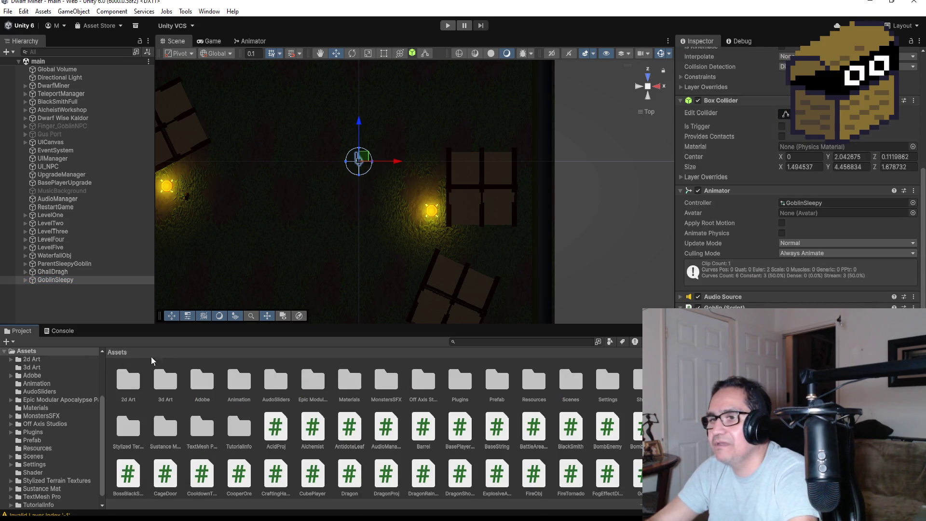
double_click(497, 381)
Select the GoblinSleepy object in the Hierarchy to inspect its components
scroll(482, 434, "down", 3)
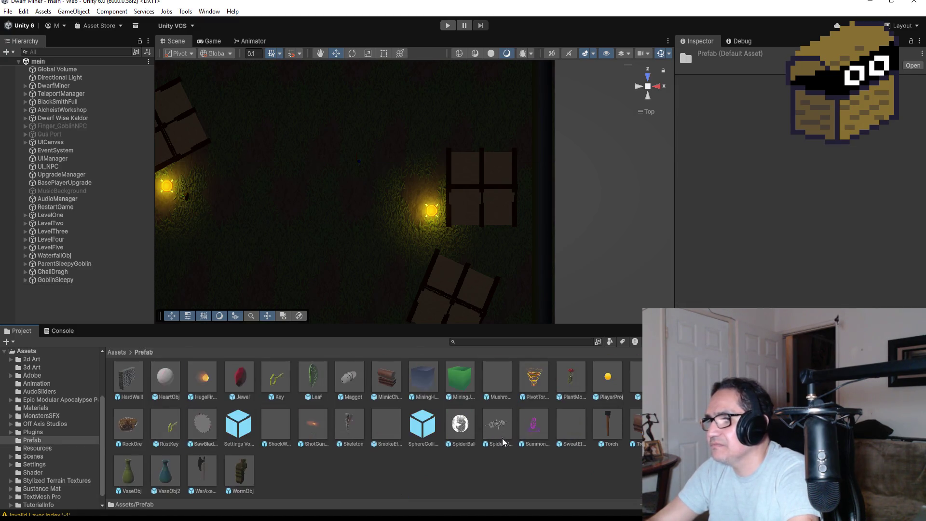
scroll(505, 421, "up", 3)
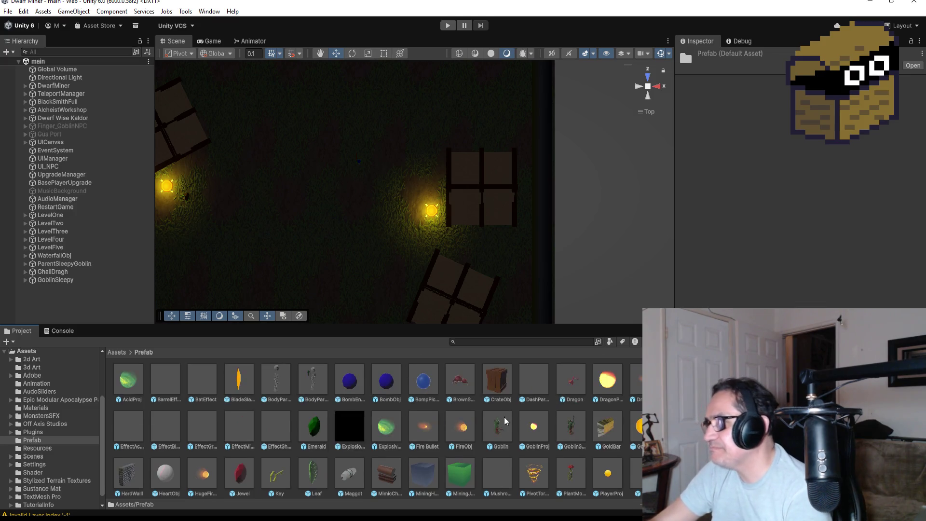
scroll(459, 434, "down", 3)
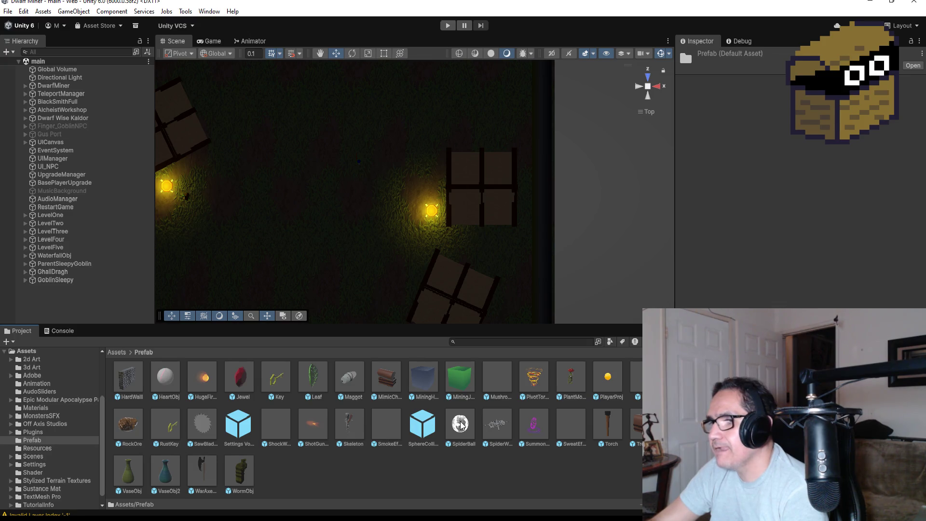
scroll(504, 393, "up", 3)
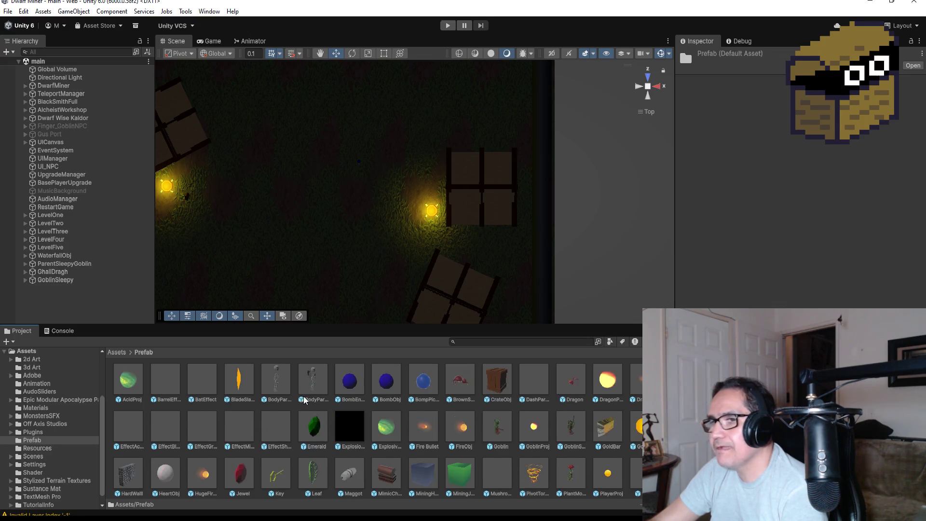
left_click(68, 283)
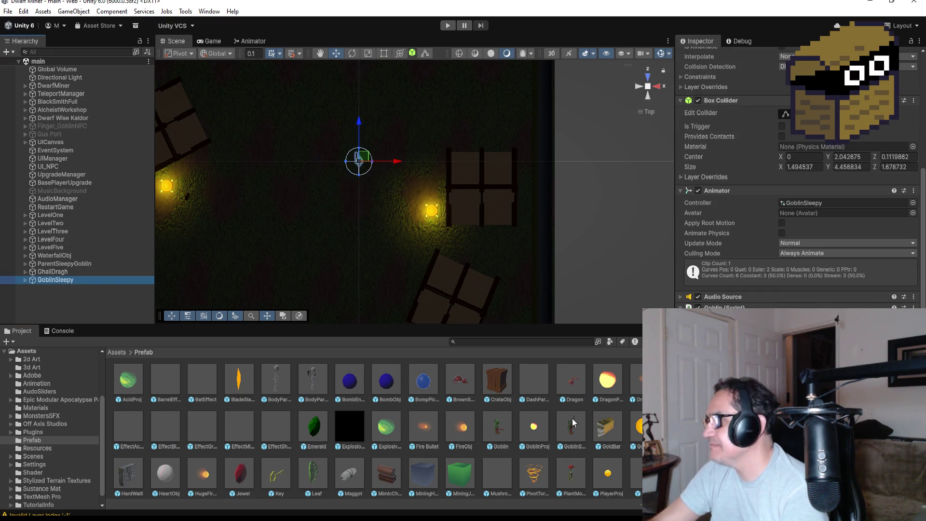
left_click(167, 420)
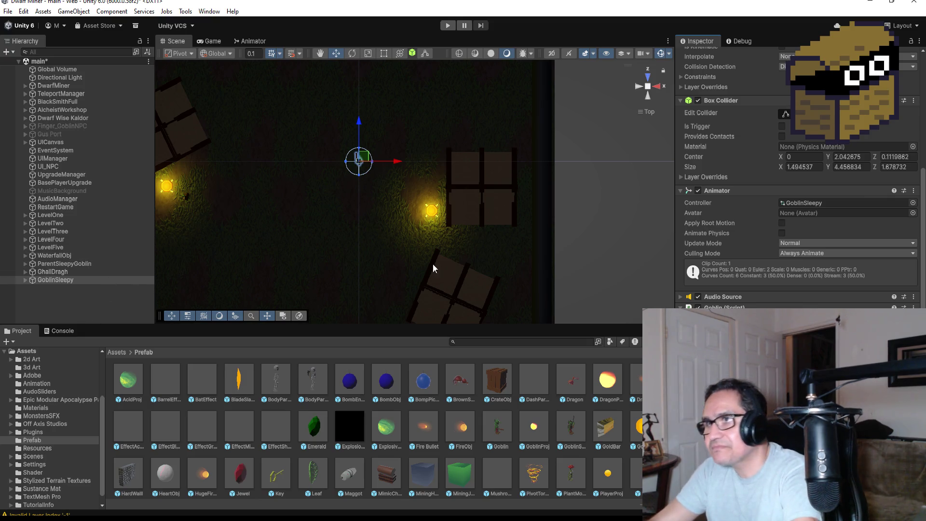
scroll(374, 184, "up", 4)
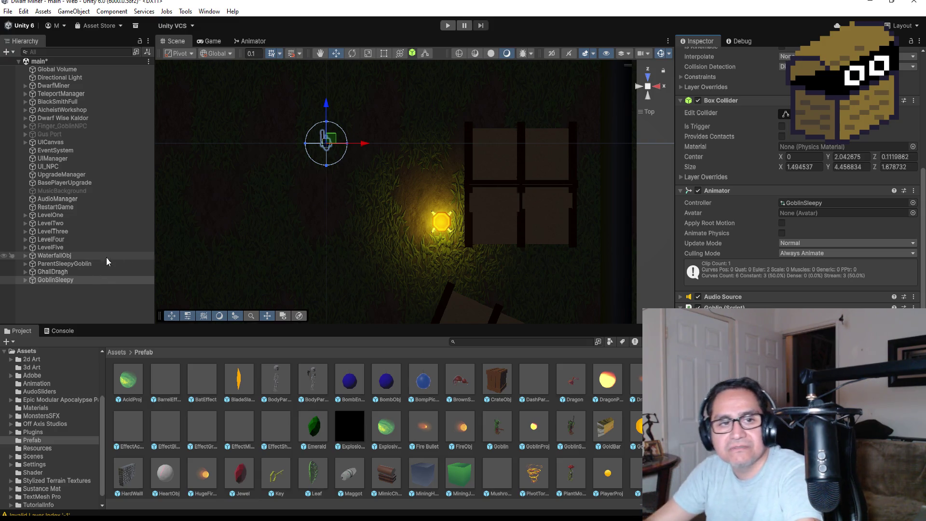
scroll(347, 250, "down", 2)
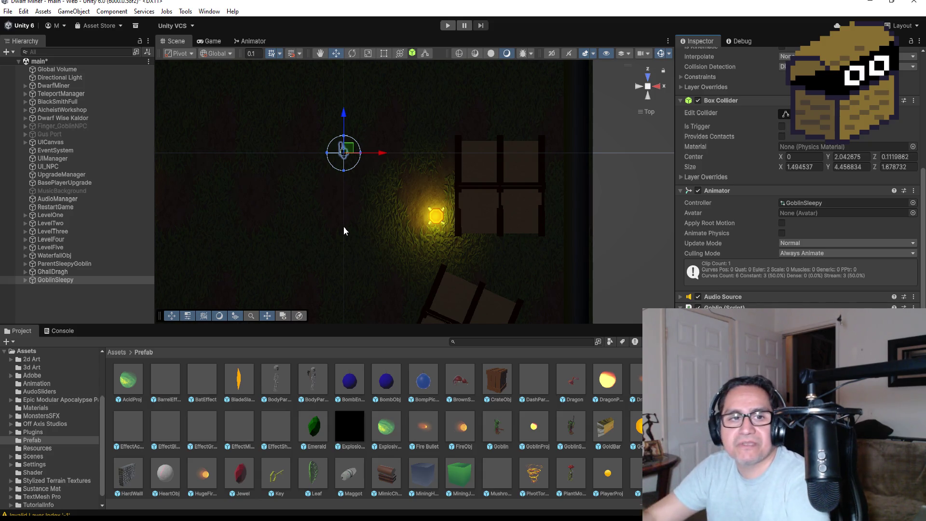
left_click(80, 296)
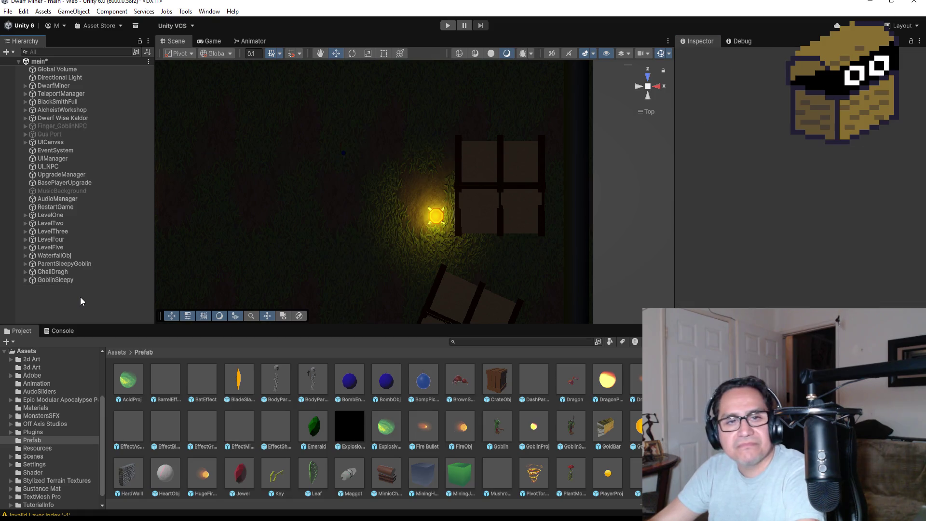
left_click(58, 280)
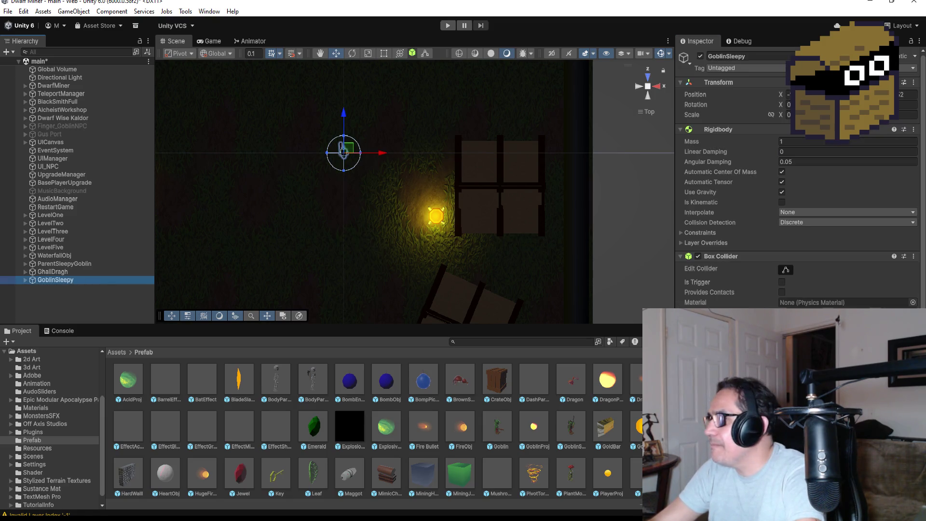
scroll(796, 184, "down", 5)
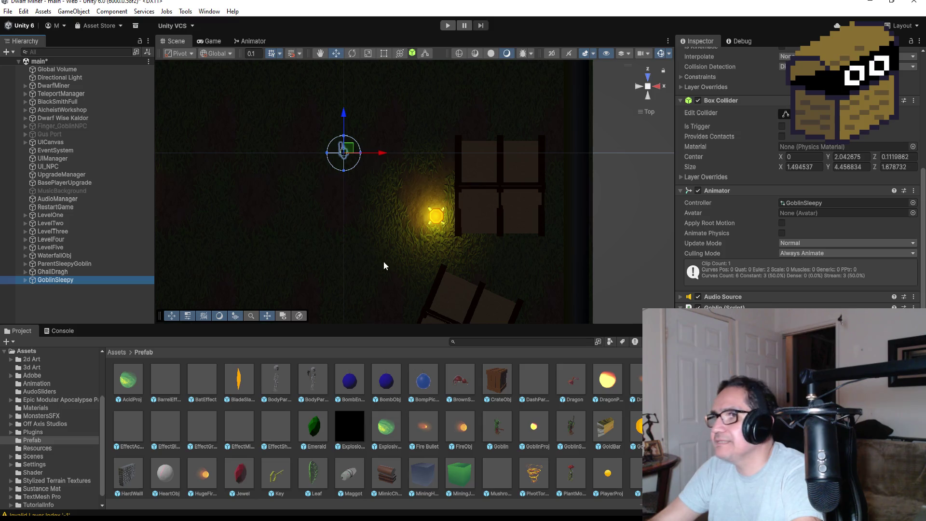
scroll(795, 184, "up", 5)
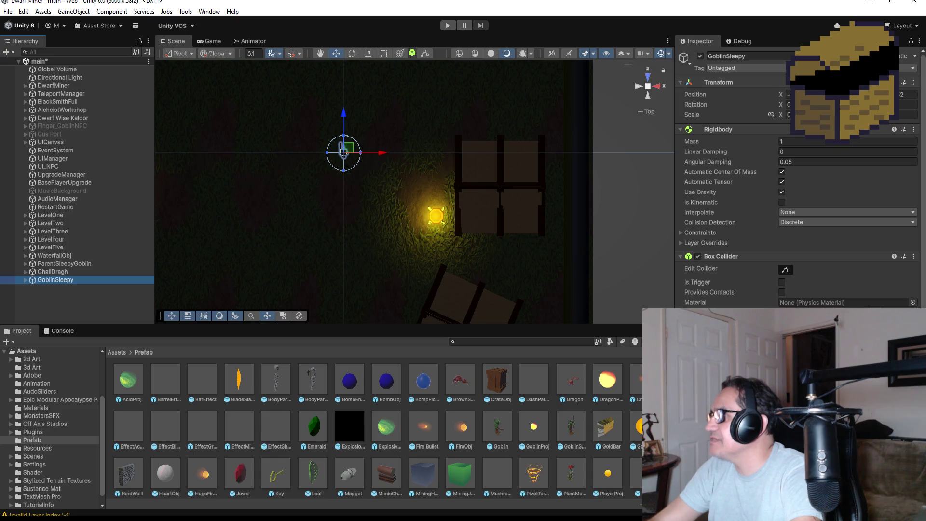
left_click(789, 94)
Set GoblinSleepy's X position to 0 and frame it at an angle in the Scene view
type("0")
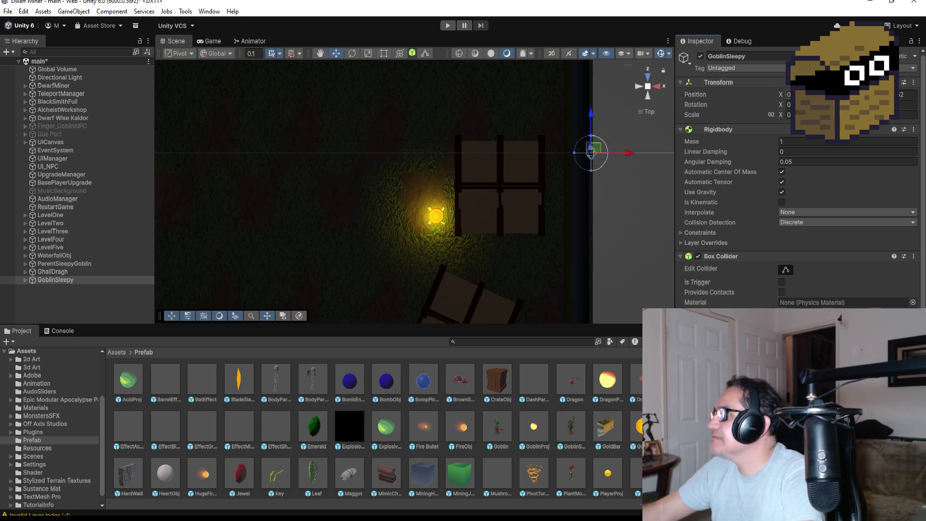
key("Tab")
key("Tab")
key("BackSpace")
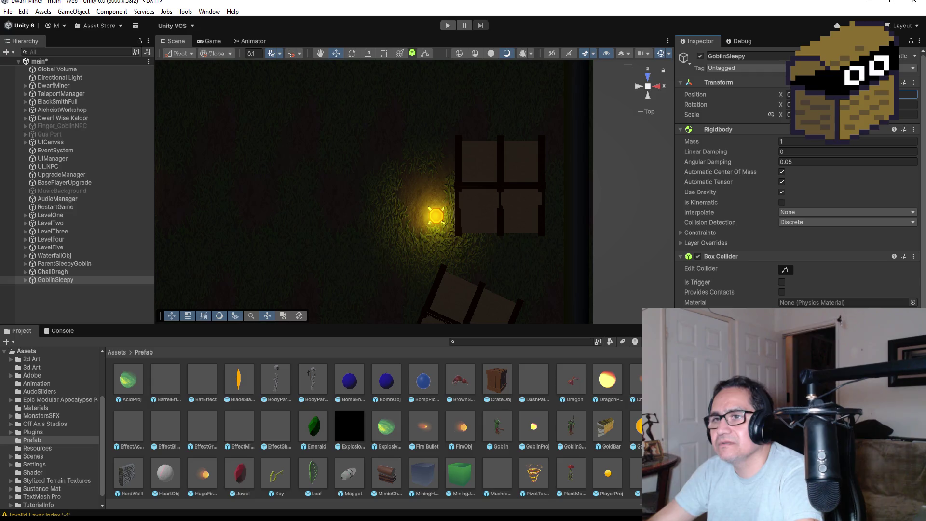
double_click(75, 281)
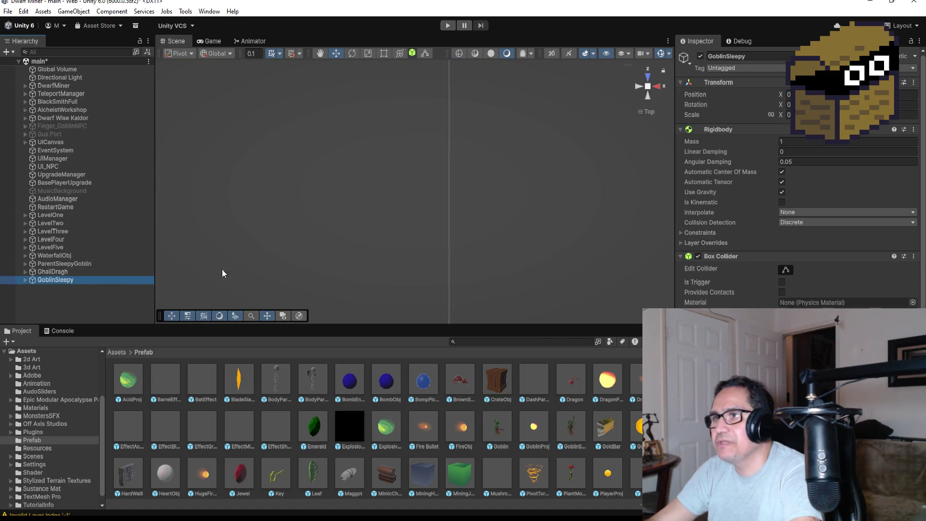
mouse_move(537, 247)
left_mouse_down()
mouse_move(622, 95)
mouse_move(655, 121)
left_mouse_up()
scroll(789, 183, "down", 5)
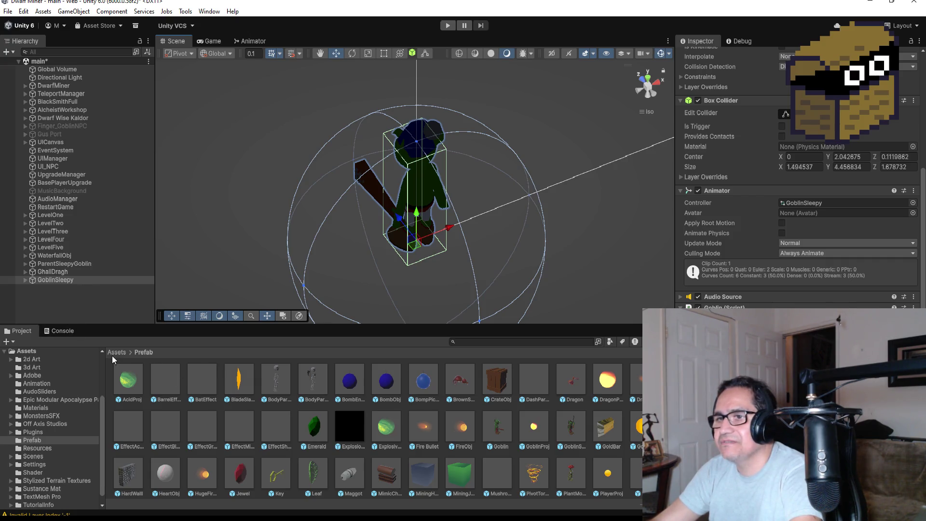
Save GoblinSleepy as a prefab in the Prefab folder, then delete it from the scene
mouse_move(56, 280)
left_mouse_down()
mouse_move(170, 304)
mouse_move(268, 418)
mouse_move(255, 403)
mouse_move(295, 415)
left_mouse_up()
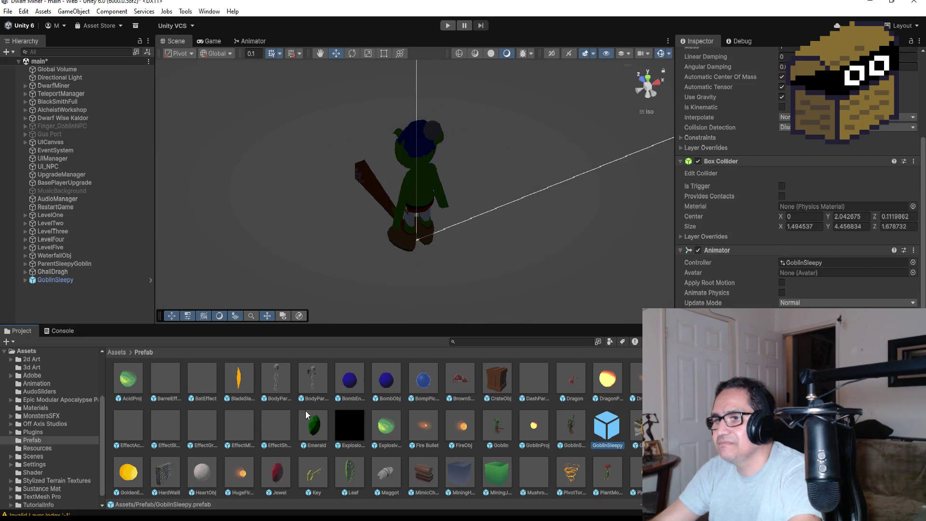
right_click(56, 278)
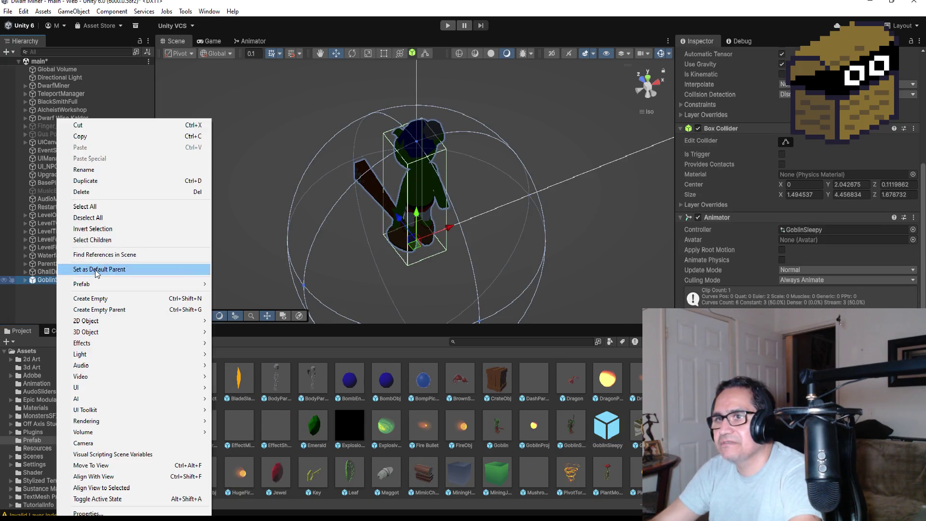
left_click(97, 193)
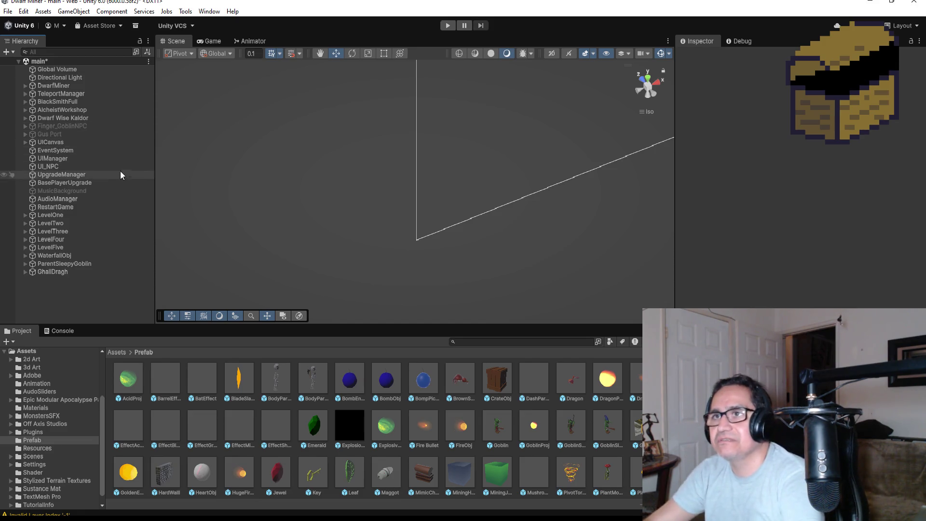
Frame LevelOne in a top-down view zoomed on its central room, and select DwarfMiner
scroll(306, 169, "down", 2)
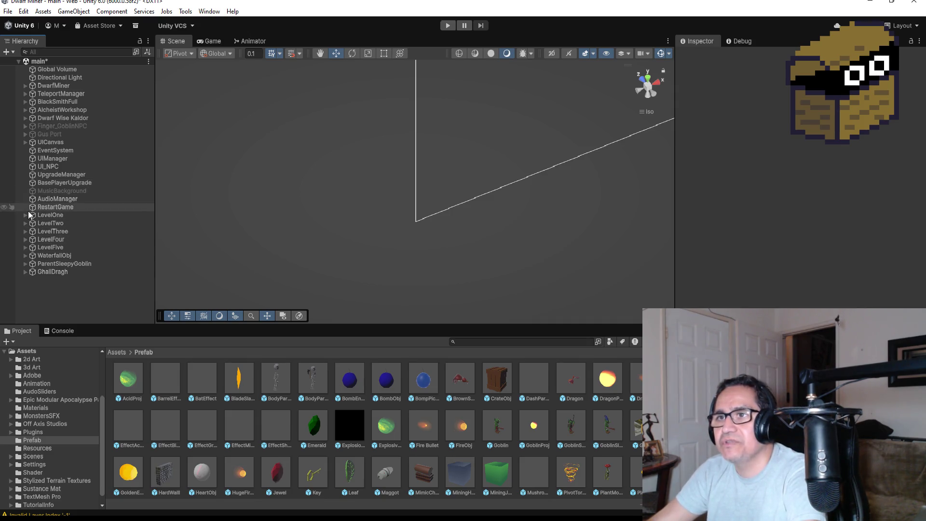
double_click(41, 215)
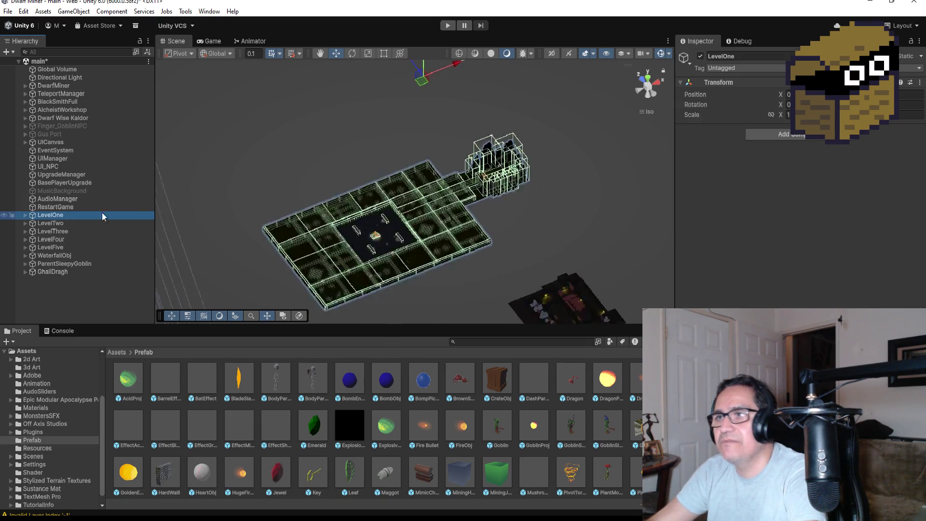
left_click(648, 81)
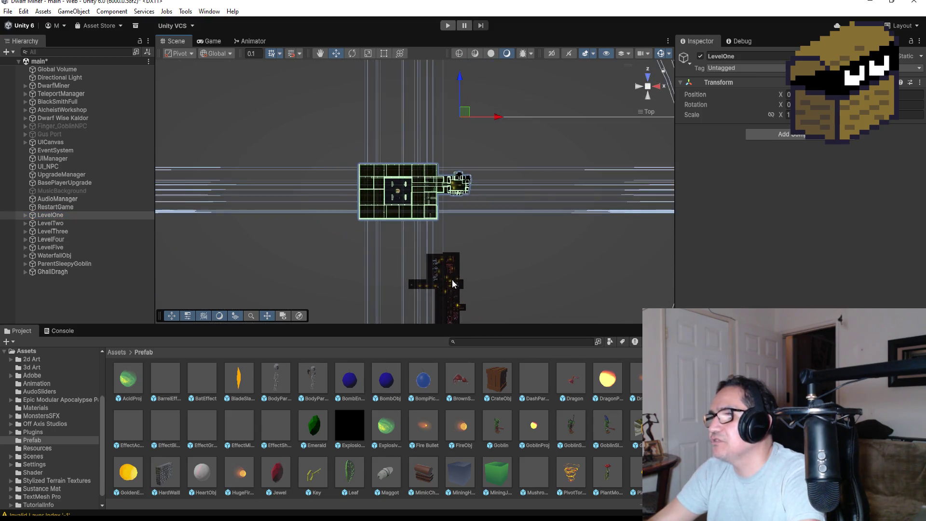
scroll(456, 202, "up", 10)
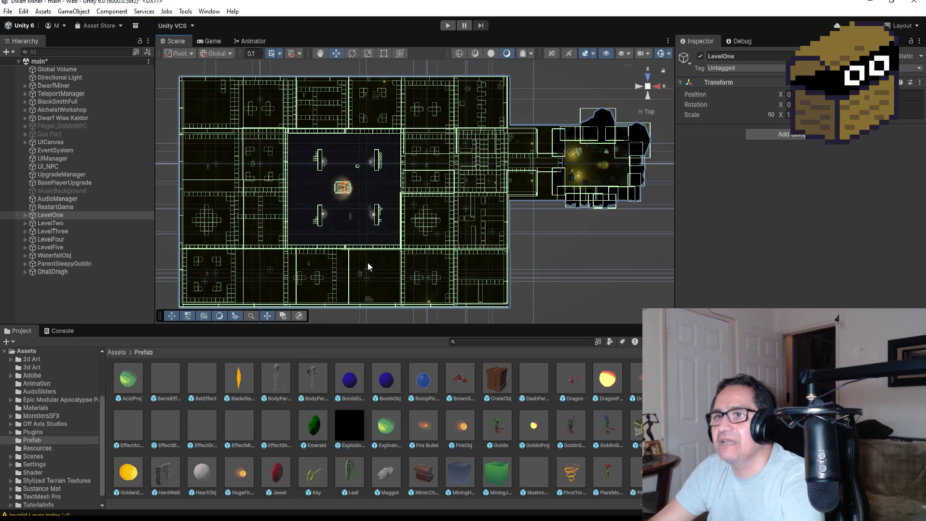
scroll(445, 200, "up", 3)
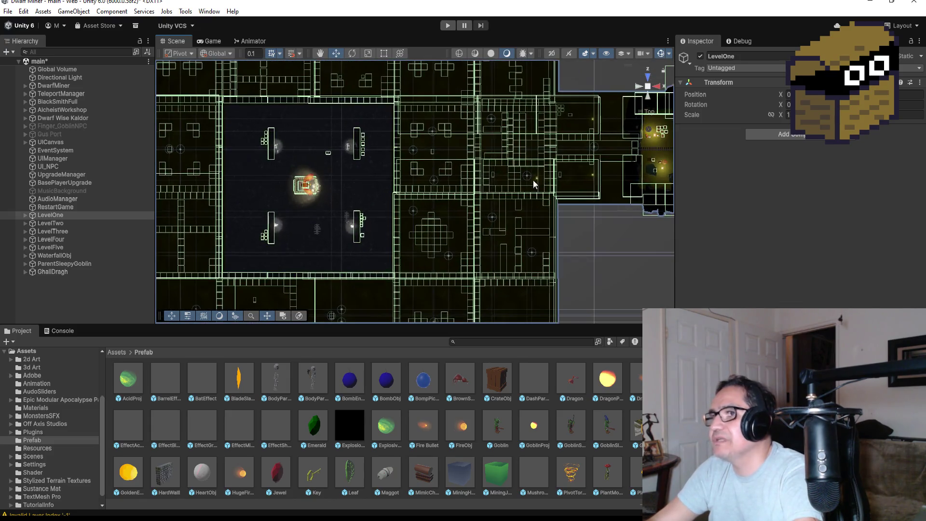
left_click(43, 86)
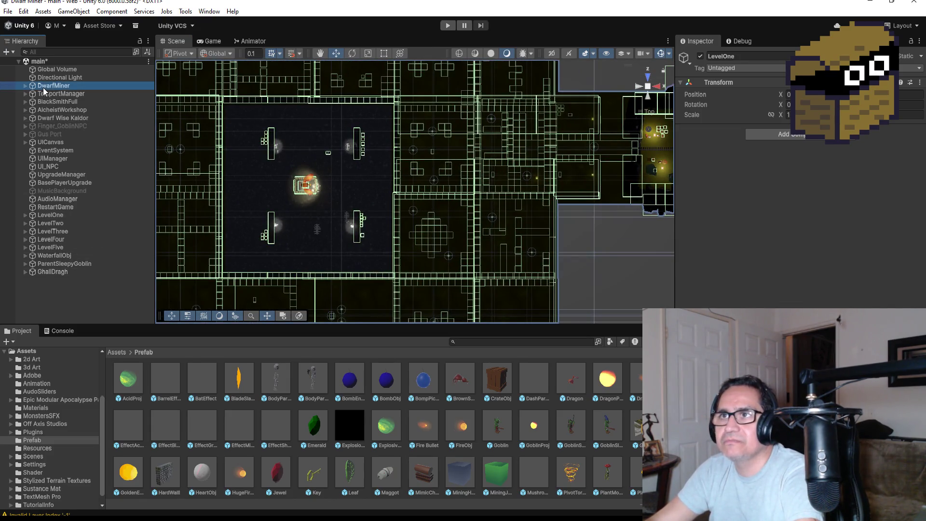
Change DwarfMiner's Pp zone from Zone 5 to Zone 1 and start Play mode
left_click(26, 85)
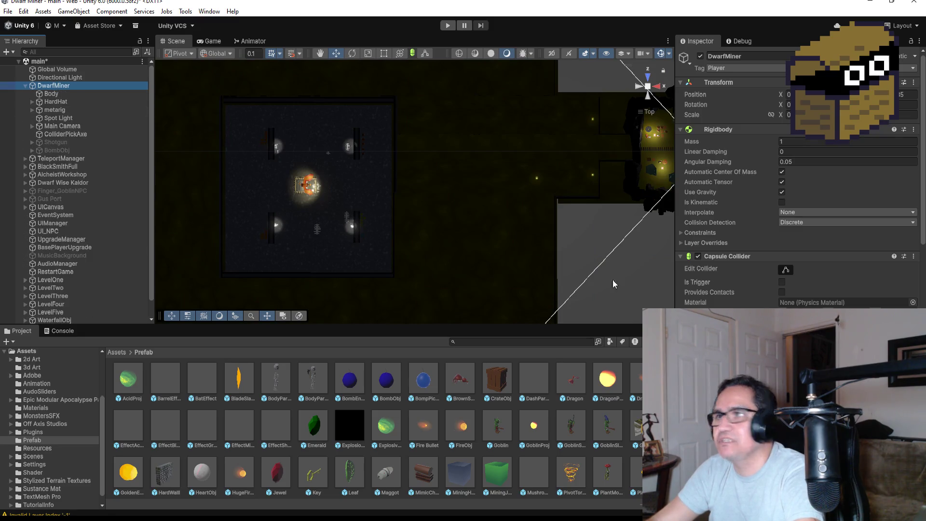
scroll(834, 286, "down", 15)
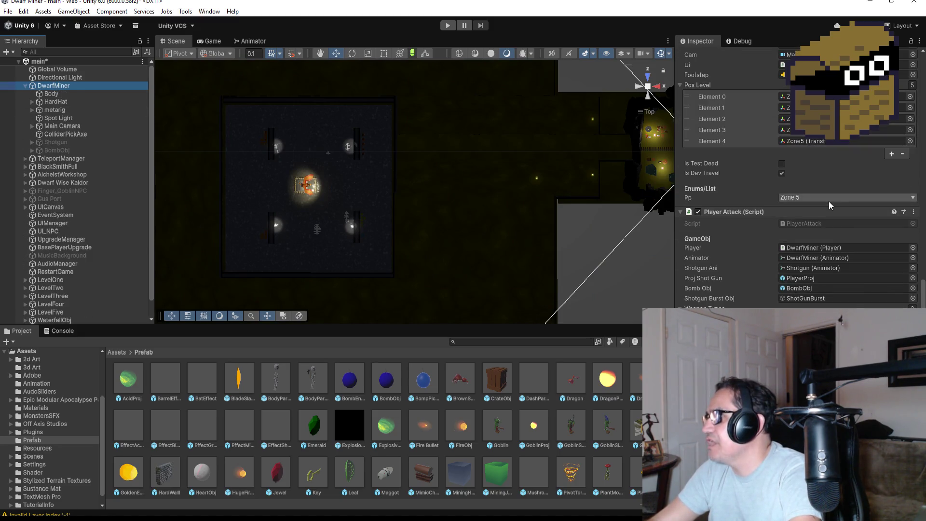
left_click(829, 197)
left_click(815, 208)
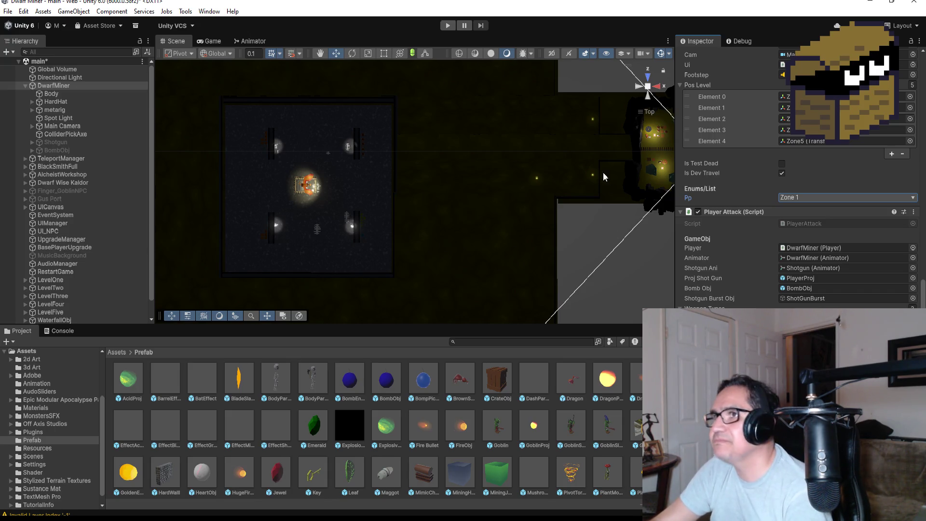
left_click(448, 26)
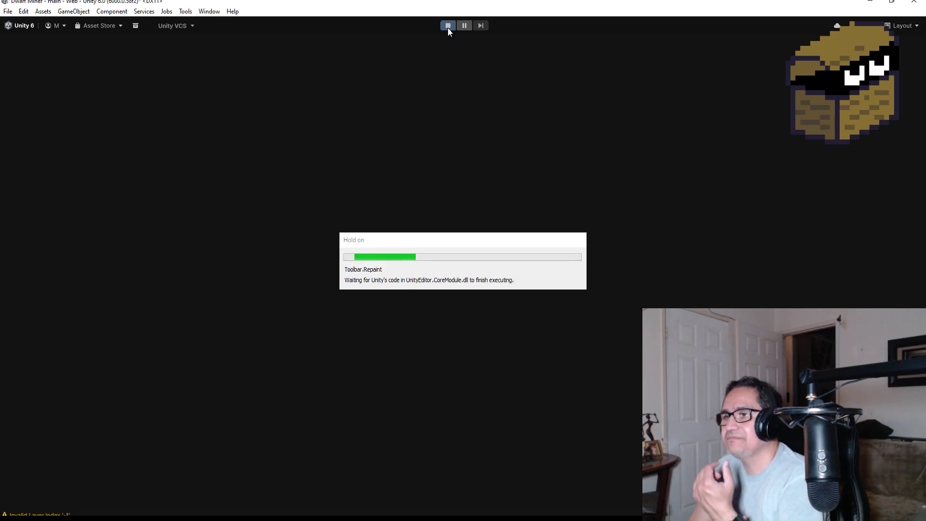
Dismiss the settings screen and the Kaldor The Wise, Olga The Alchemist and BlackSmith dialogs
key("Escape")
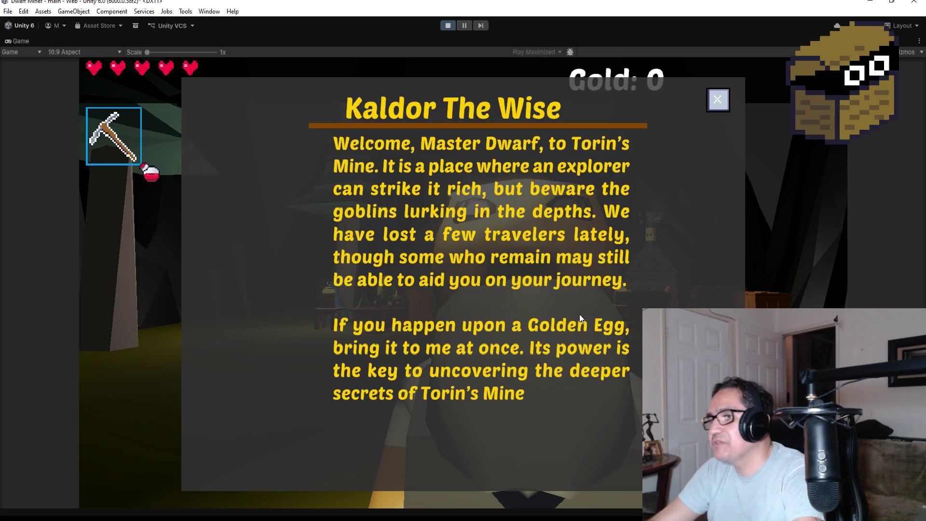
left_click(722, 100)
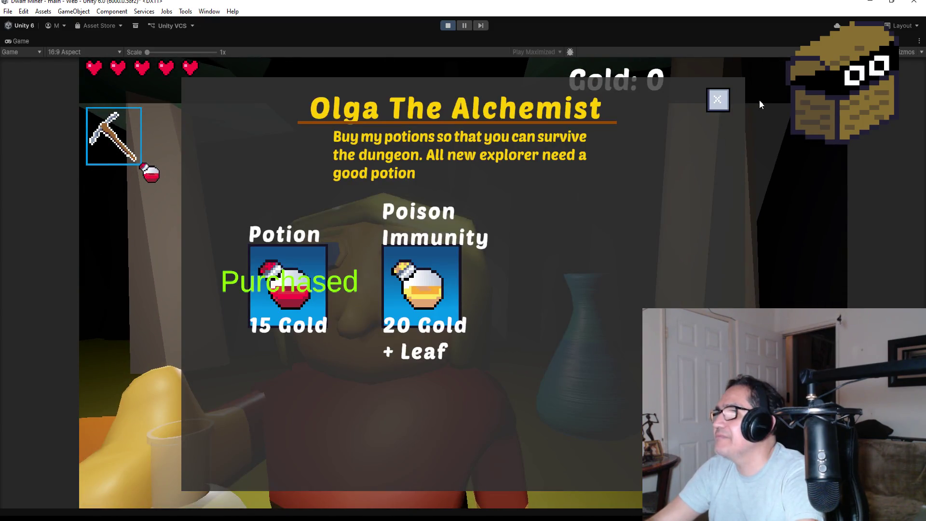
left_click(718, 100)
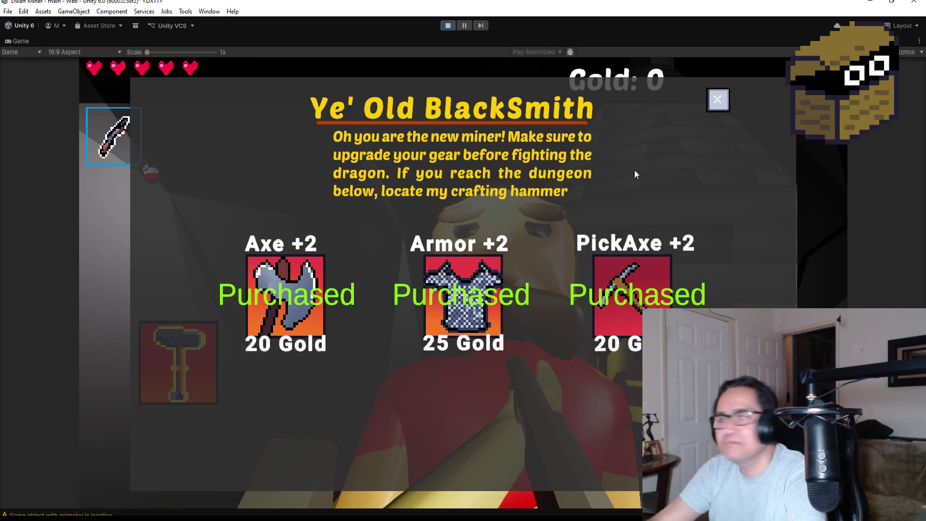
left_click(718, 100)
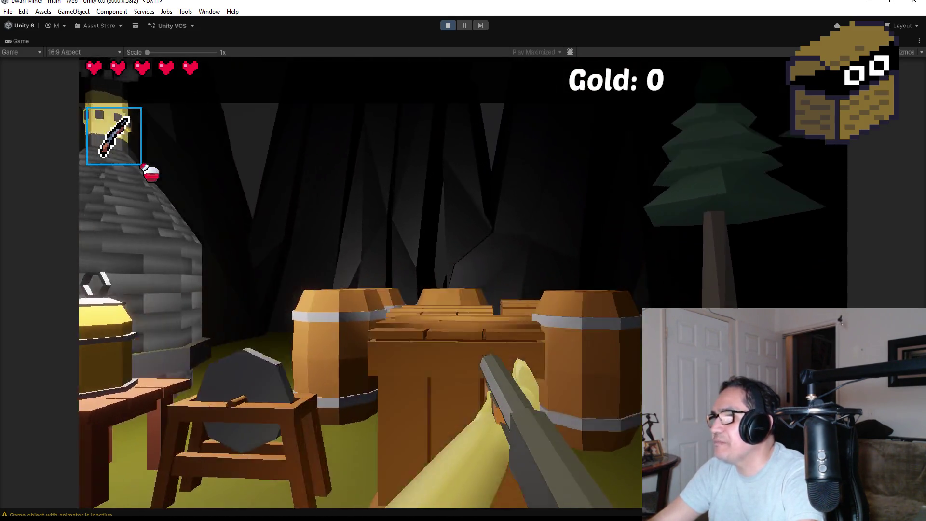
Hit a barrel for gold, walk down the mine tunnel, and stop the playtest
left_click(463, 261)
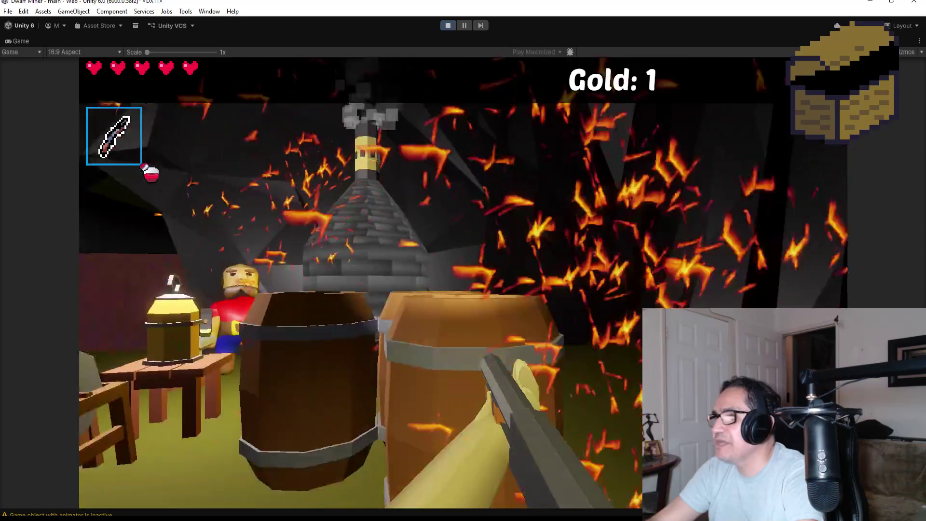
key("w")
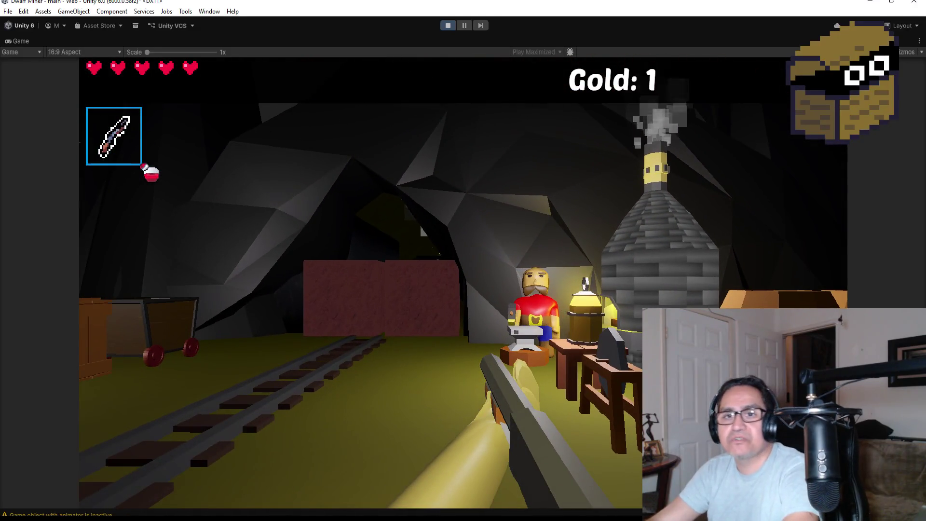
key("a")
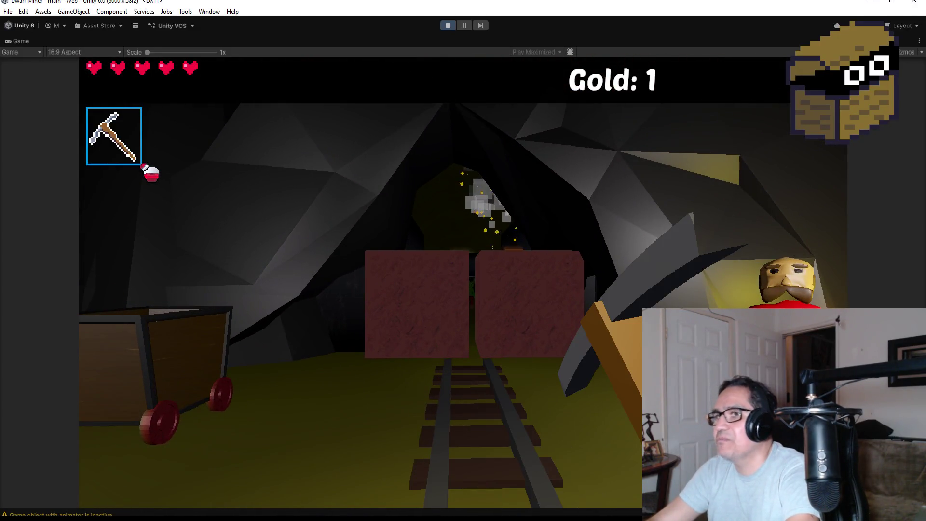
key("w")
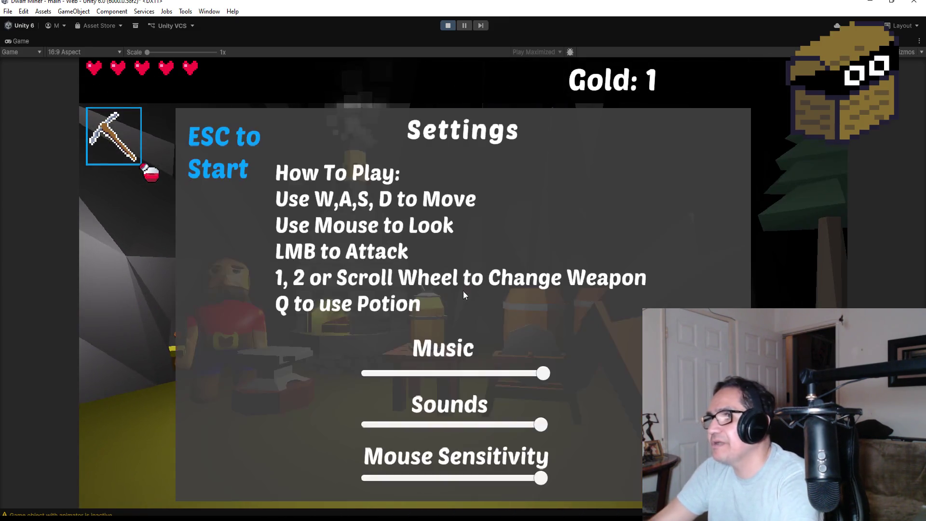
left_click(446, 27)
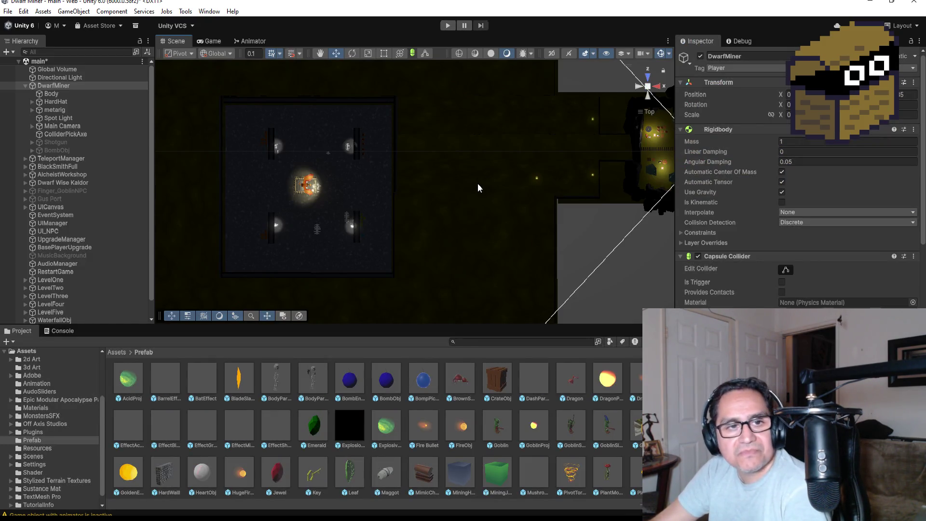
Save the Unity scene, then start opening another file from Blender's File menu
left_click(7, 11)
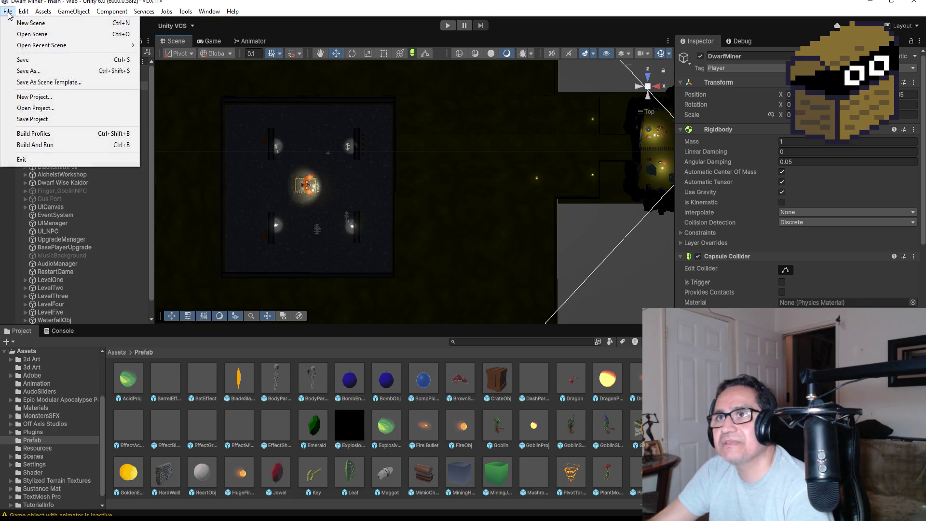
left_click(35, 61)
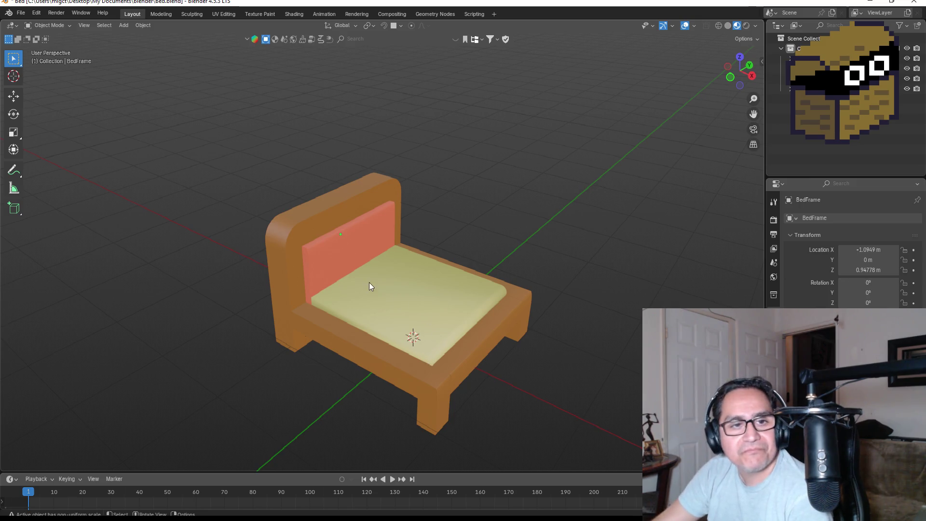
left_click(21, 13)
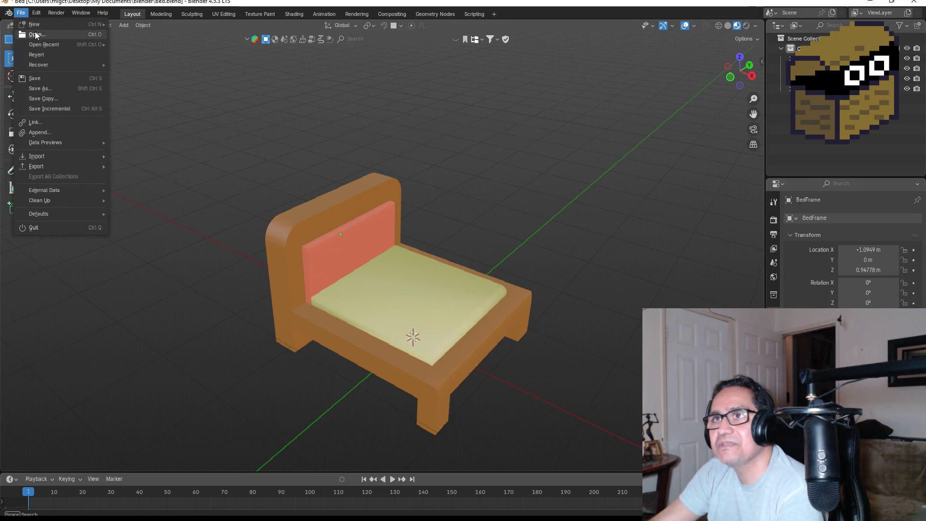
left_click(36, 34)
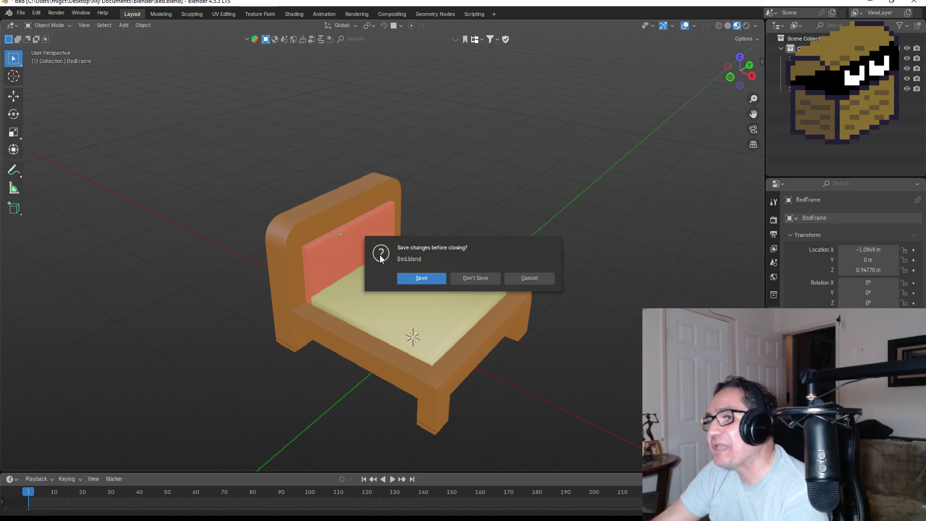
Save Bed.blend, filter the file browser by 'go', and open Goblin.blend
key("Return")
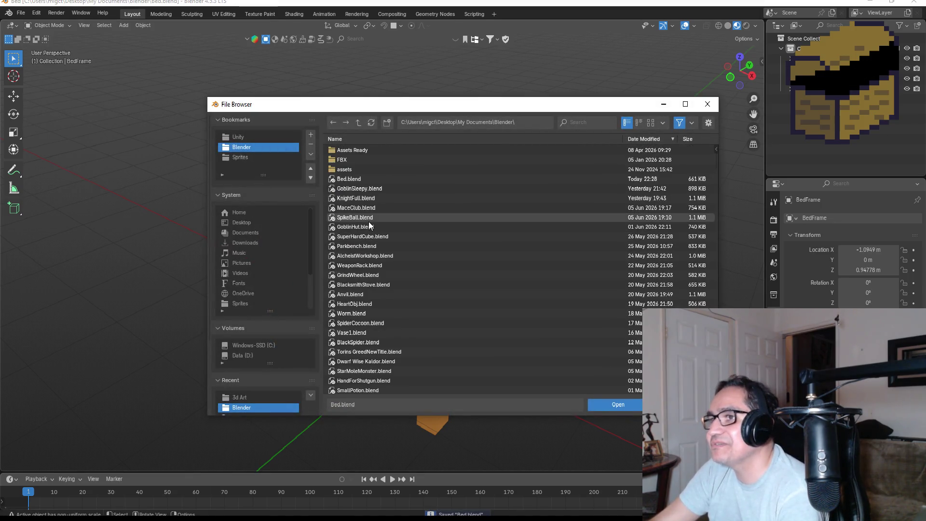
left_click(359, 226)
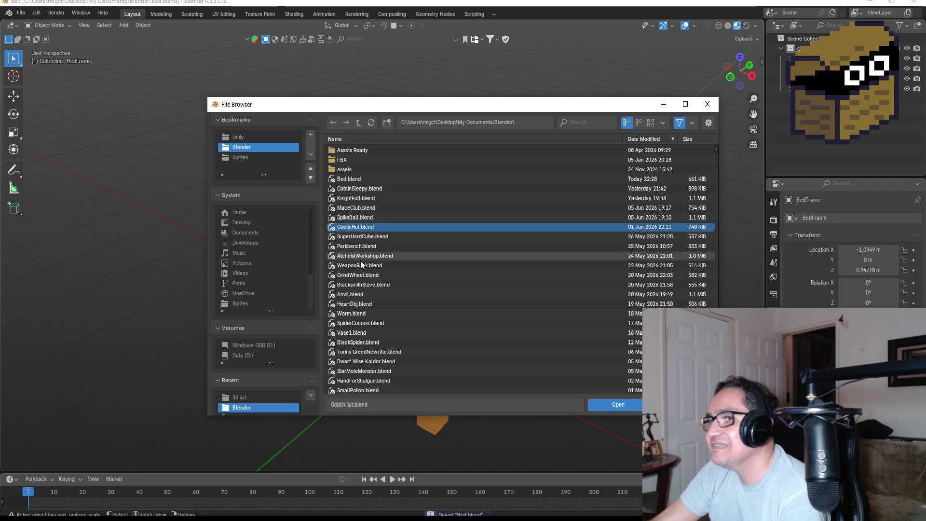
left_click(360, 258)
scroll(365, 301, "down", 2)
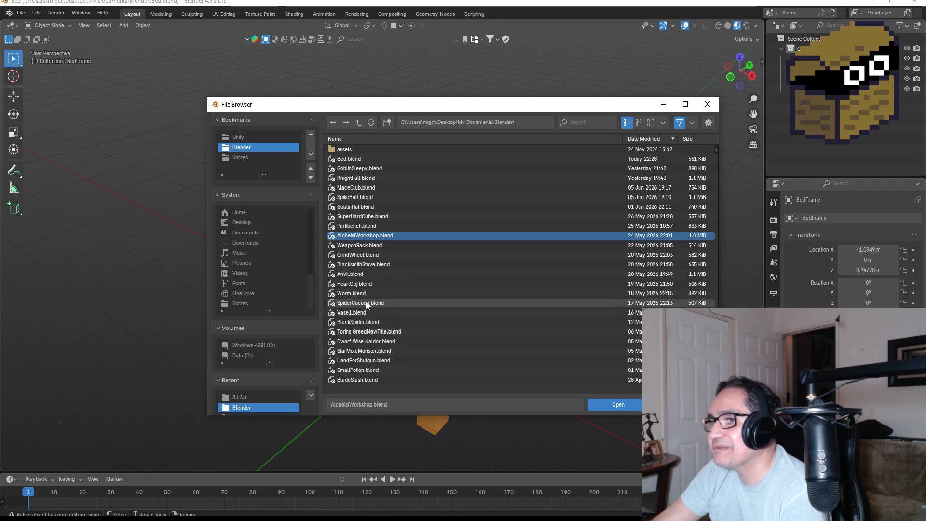
left_click(579, 121)
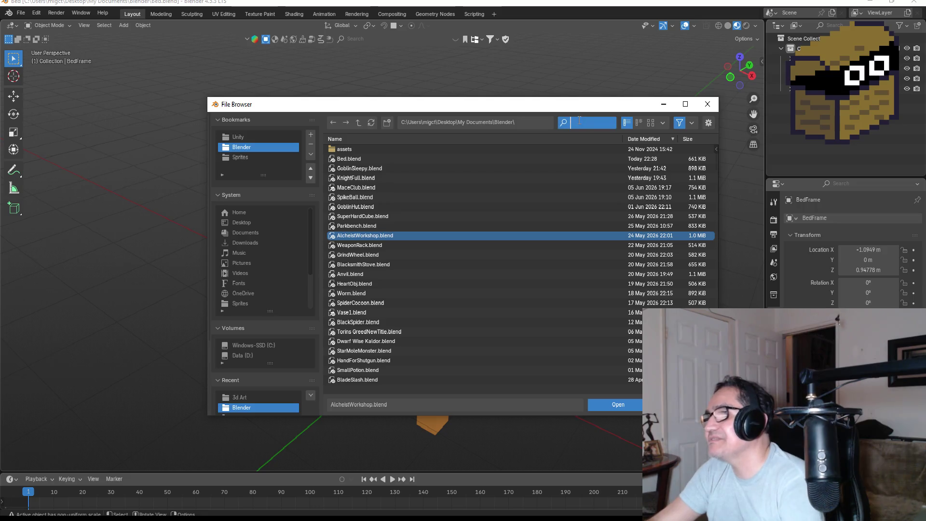
type("go")
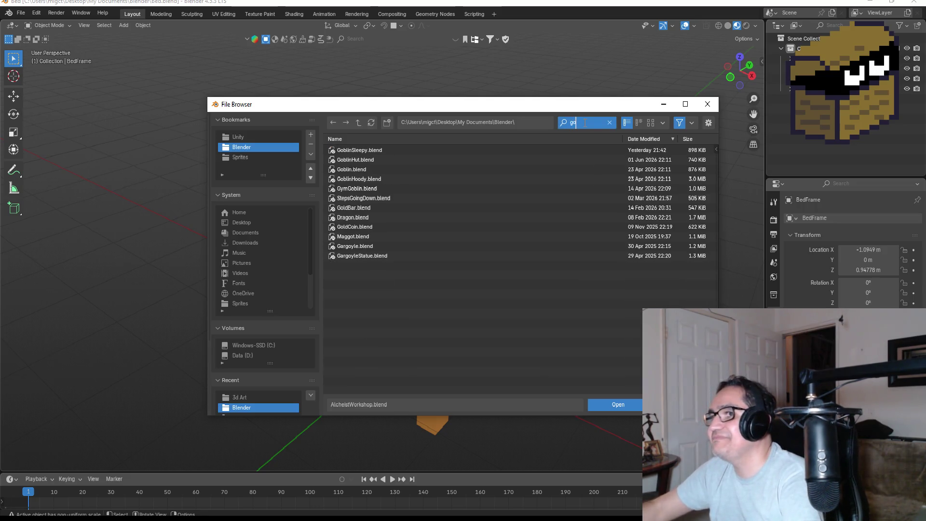
key("Return")
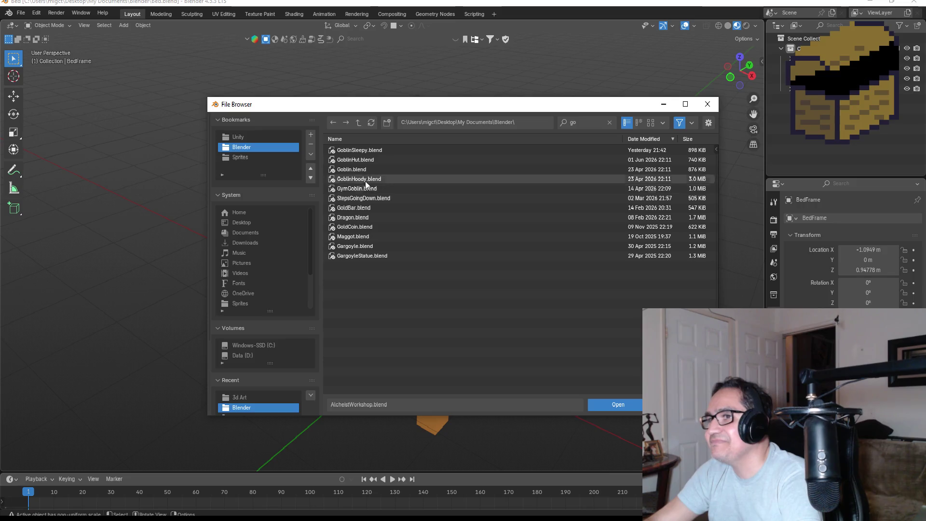
double_click(363, 169)
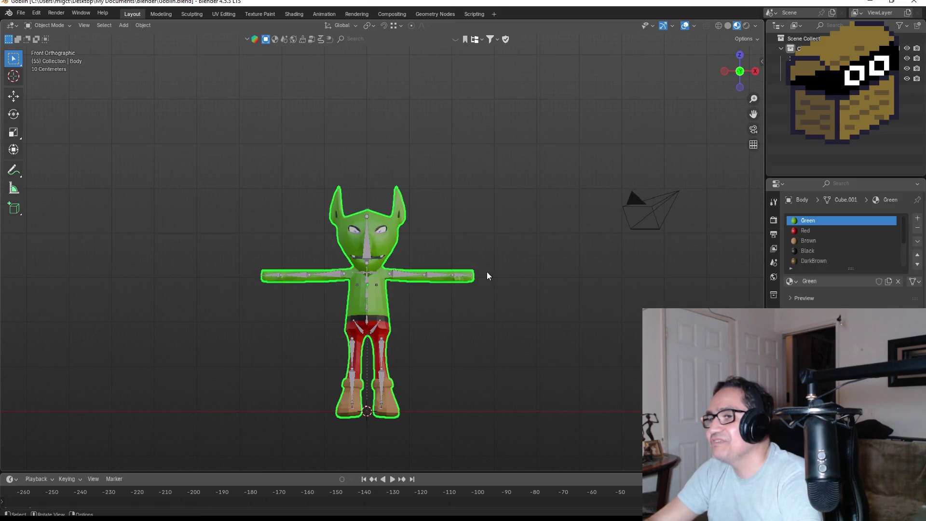
scroll(510, 273, "up", 5)
mouse_move(511, 273)
left_mouse_down()
mouse_move(571, 262)
mouse_move(464, 270)
mouse_move(618, 282)
left_mouse_up()
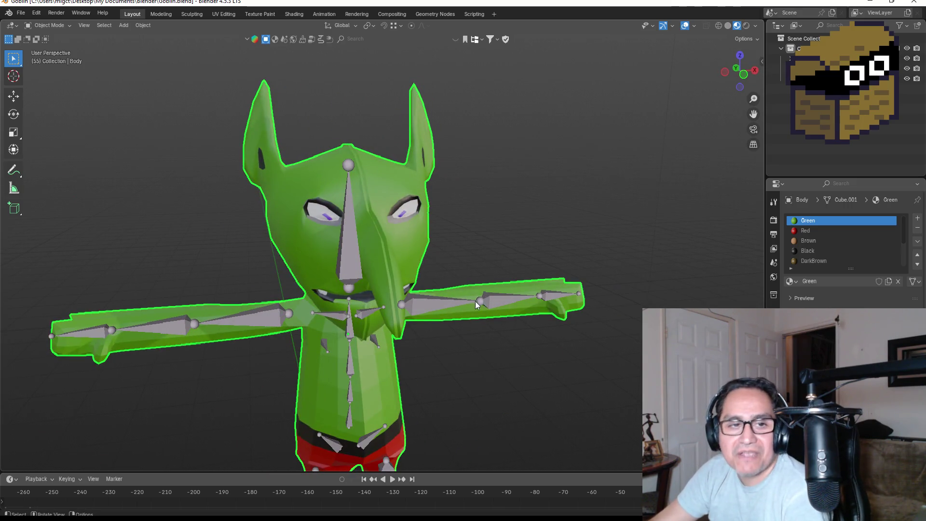
scroll(393, 303, "down", 2)
scroll(393, 303, "down", 1)
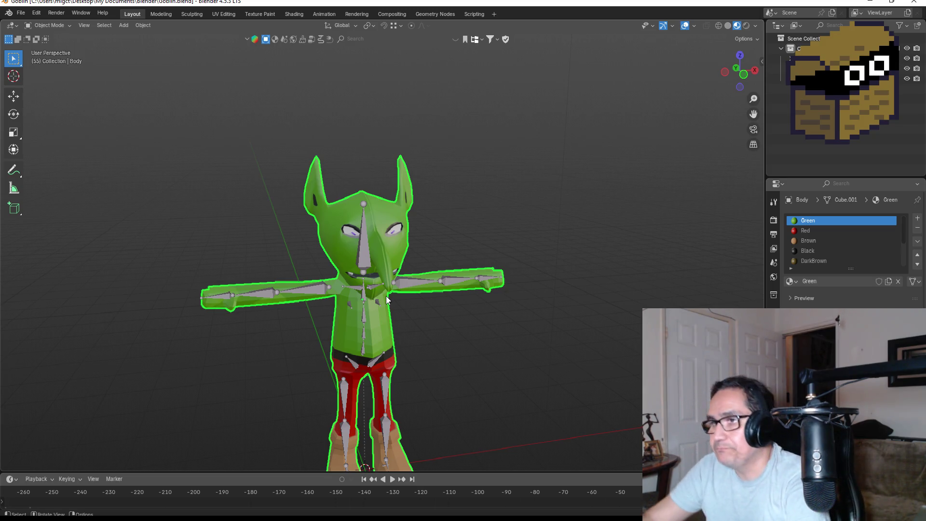
Zoom out on the goblin model in Blender
scroll(545, 227, "down", 3)
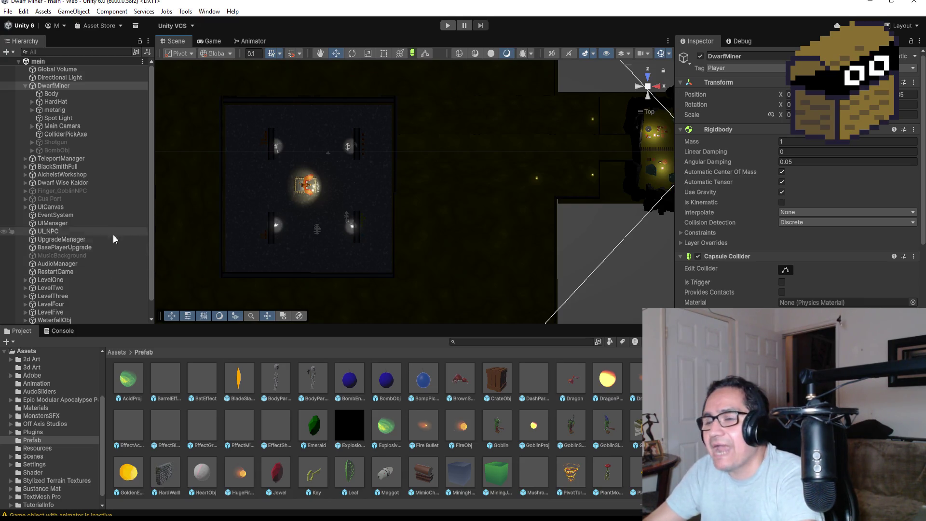
Collapse DwarfMiner, expand ParentSleepyGoblin, and select GoblinSleepyObj to view its trigger and wake script
left_click(25, 85)
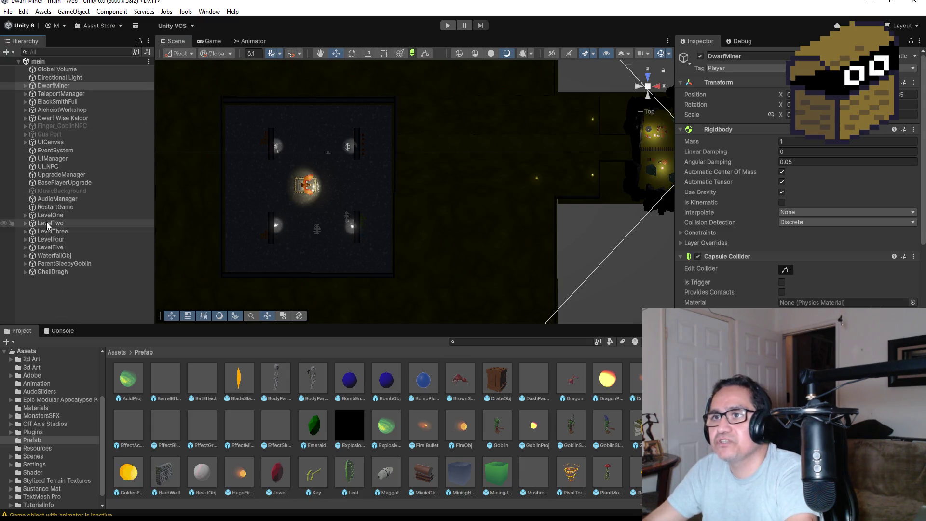
double_click(57, 271)
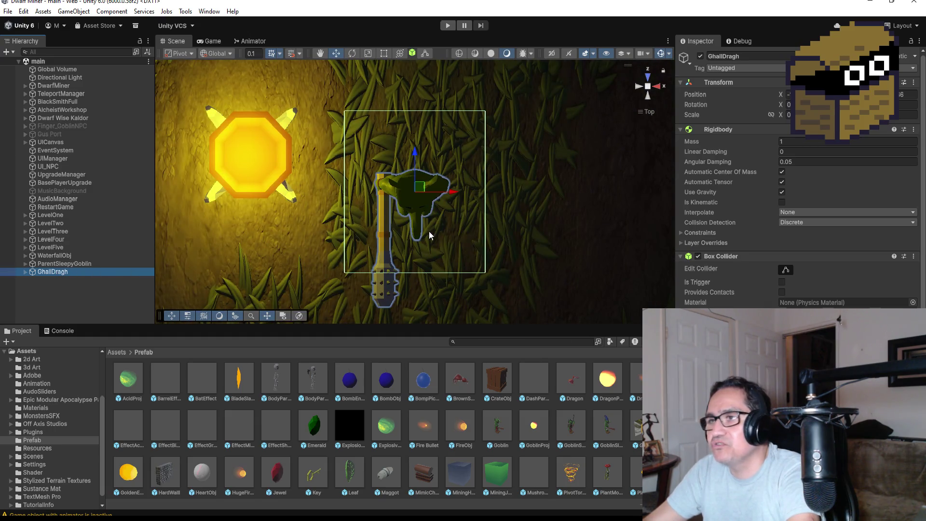
left_click(65, 264)
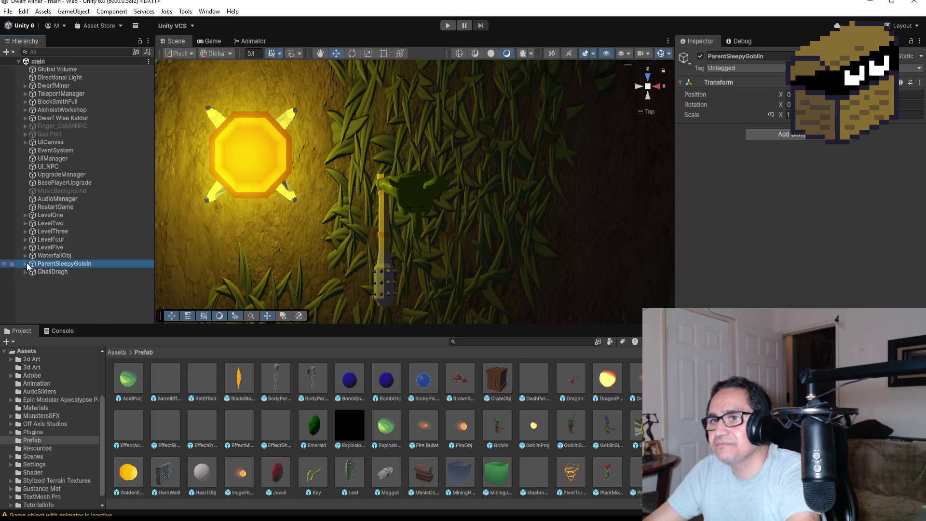
left_click(25, 264)
left_click(32, 280)
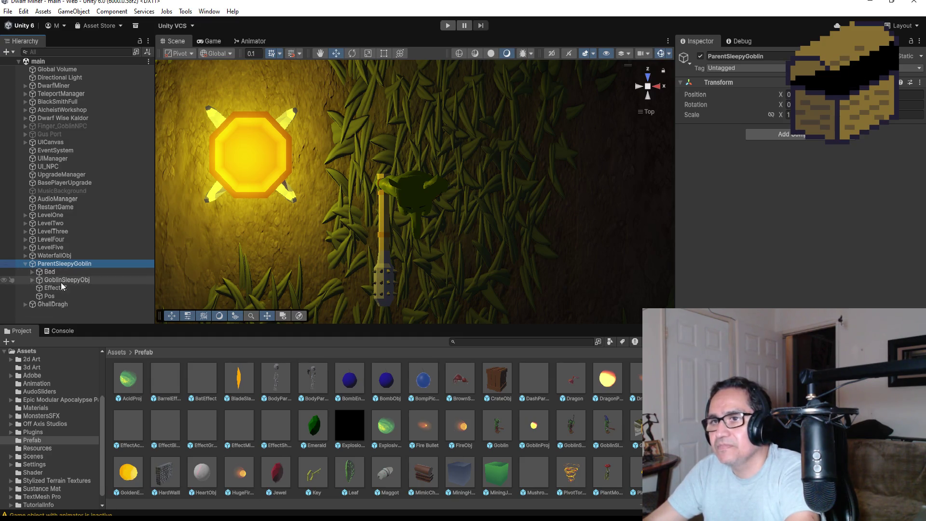
left_click(66, 280)
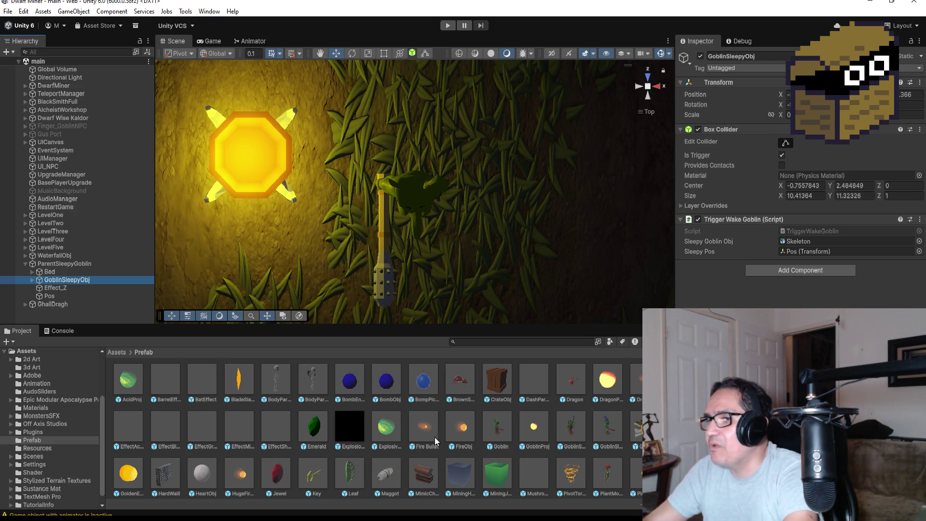
Replace Skeleton with GoblinSleepy in the Sleepy Goblin Obj field, then select ParentSleepyGoblin
scroll(435, 437, "down", 3)
scroll(414, 463, "up", 3)
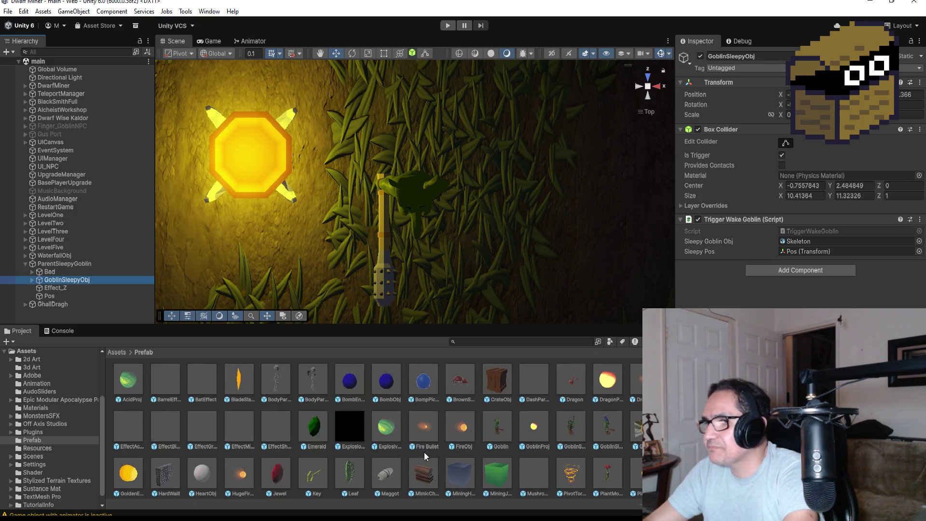
left_click_drag(606, 427, 815, 243)
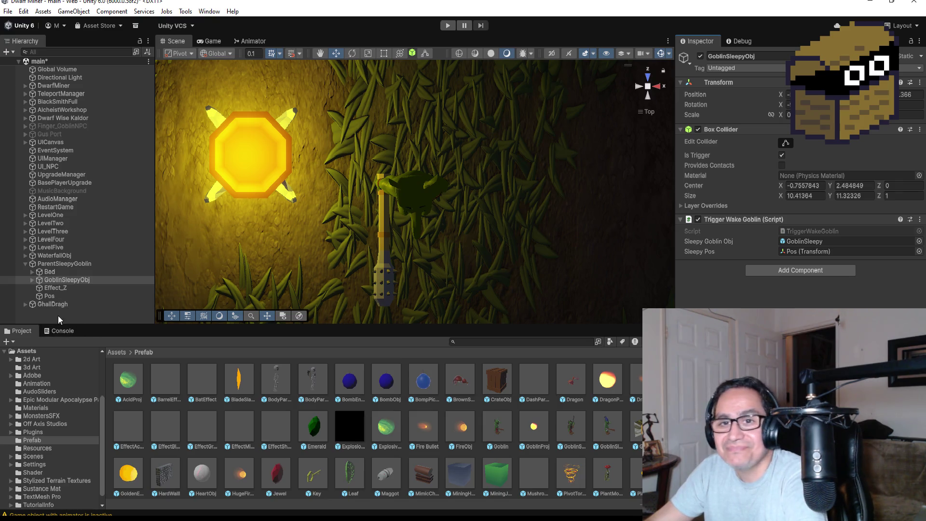
left_click(41, 266)
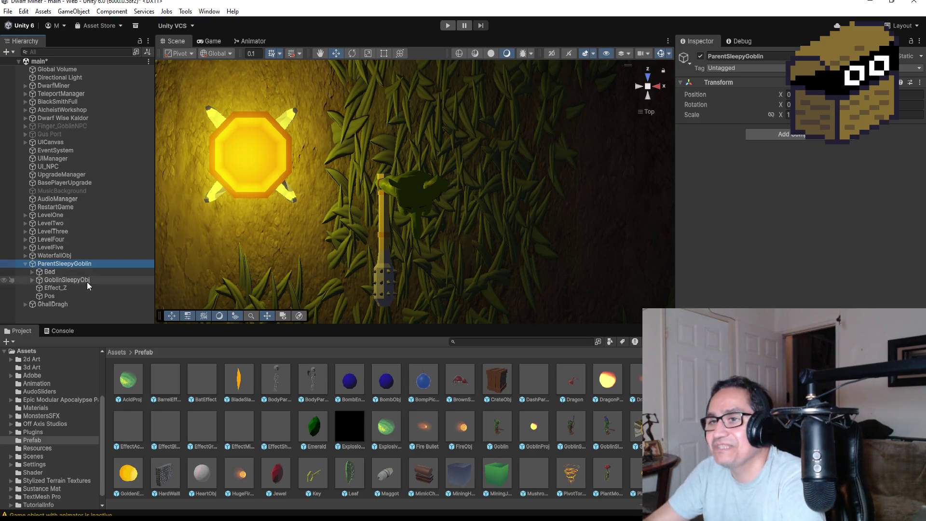
scroll(425, 183, "down", 4)
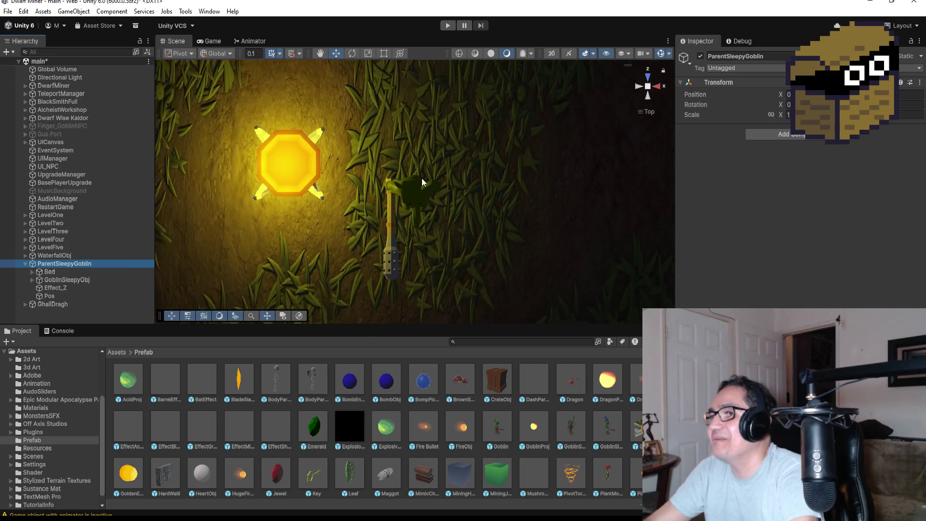
scroll(441, 184, "down", 3)
left_click(446, 26)
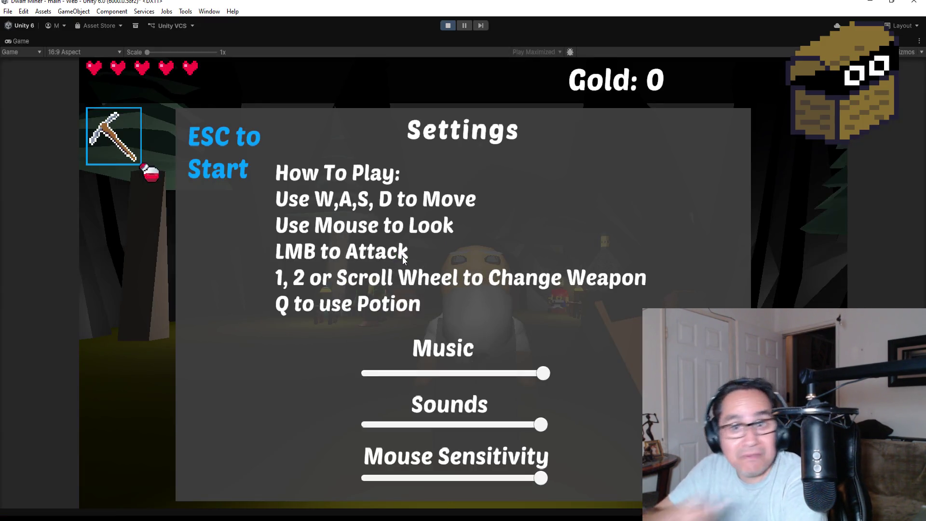
key("Escape")
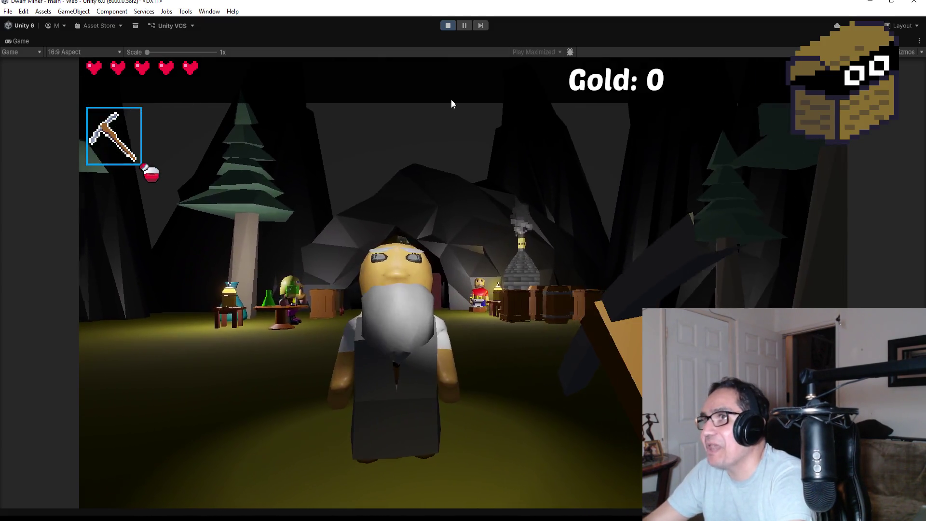
left_click(447, 26)
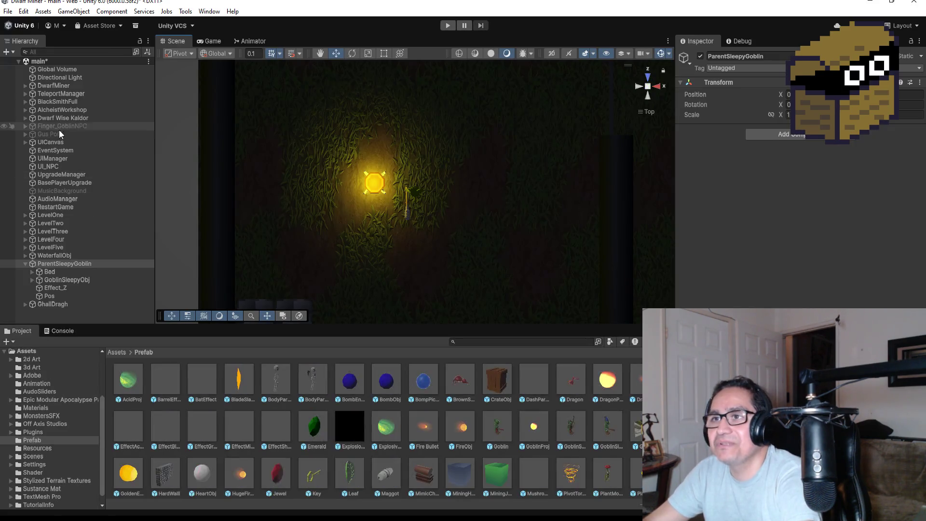
left_click(54, 85)
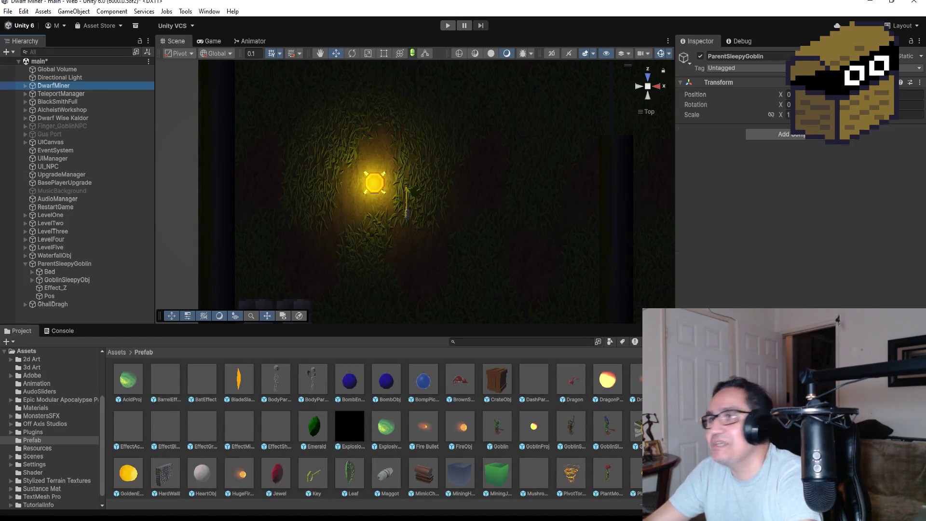
Set DwarfMiner's Pp starting zone to Zone 5 and enter Play mode
scroll(822, 145, "down", 10)
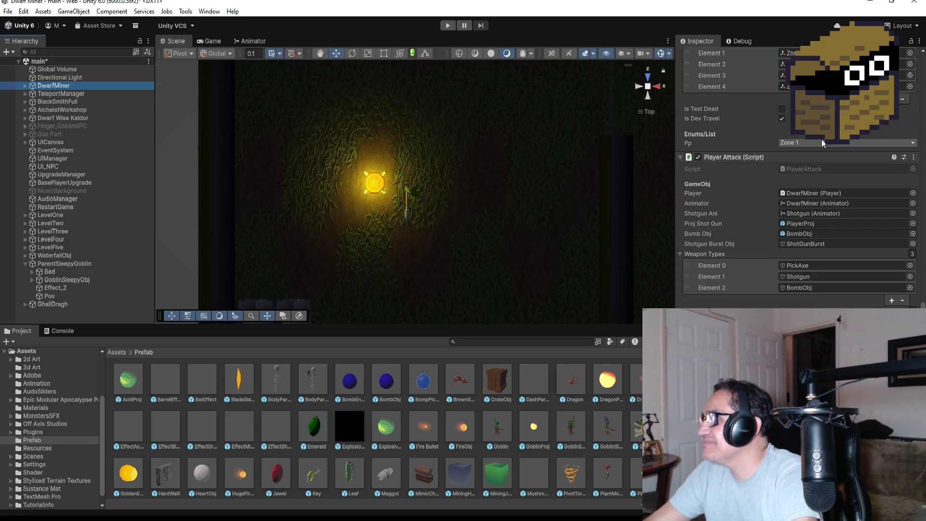
left_click(822, 143)
left_click(804, 198)
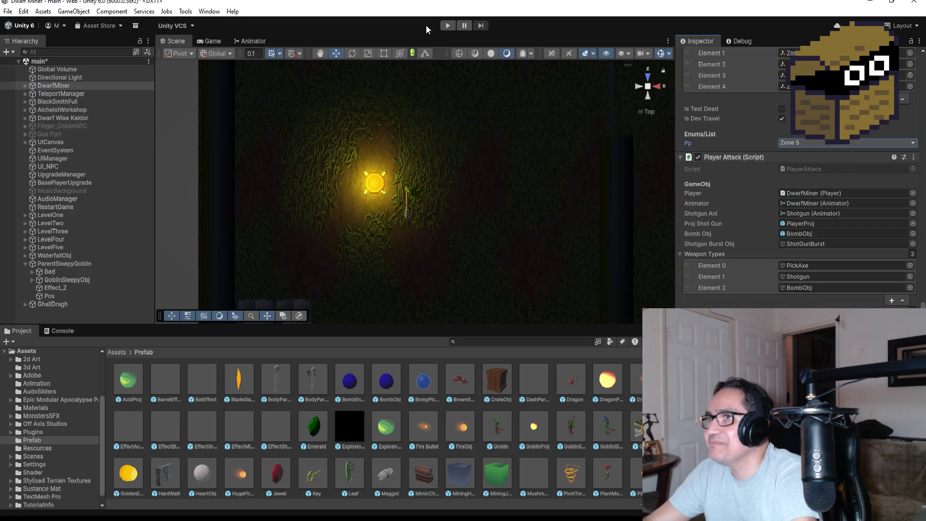
left_click(445, 29)
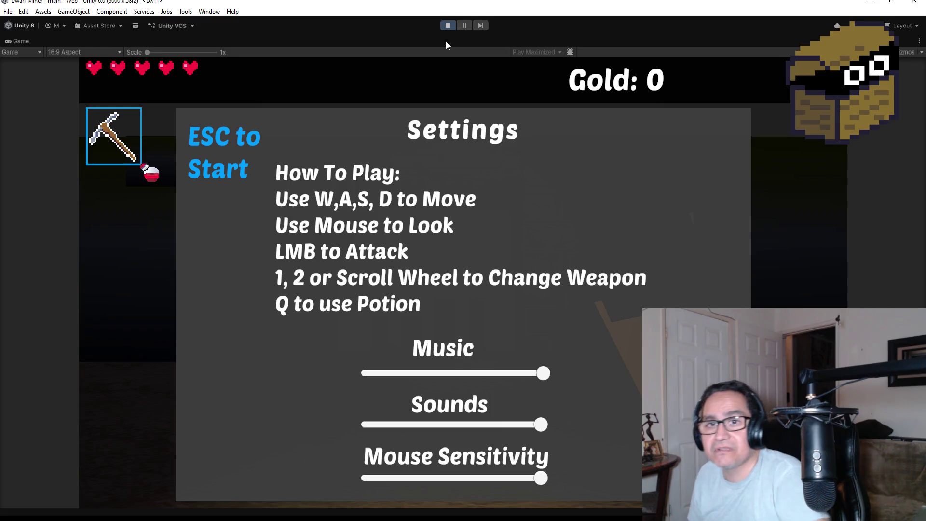
Dismiss the Settings screen, then walk forward and smash a crate for gold
key("Escape")
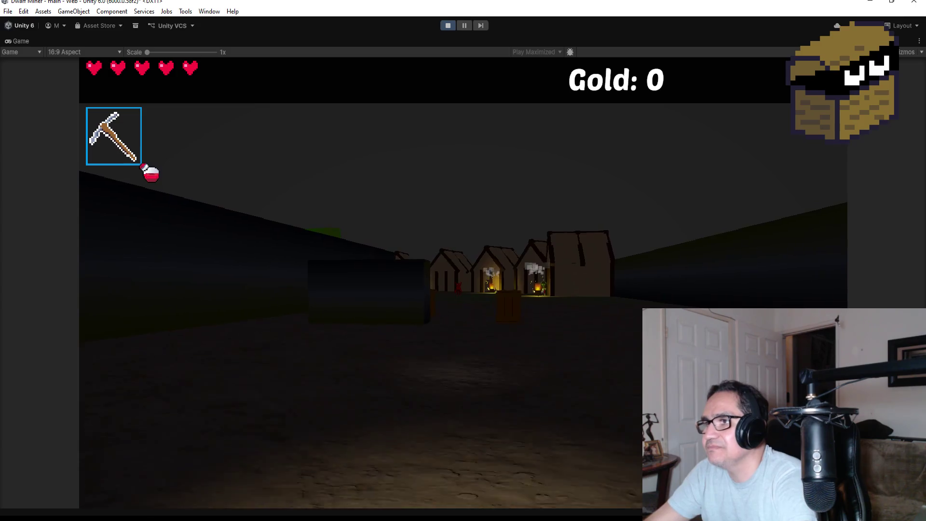
scroll(463, 280, "down", 1)
key("w")
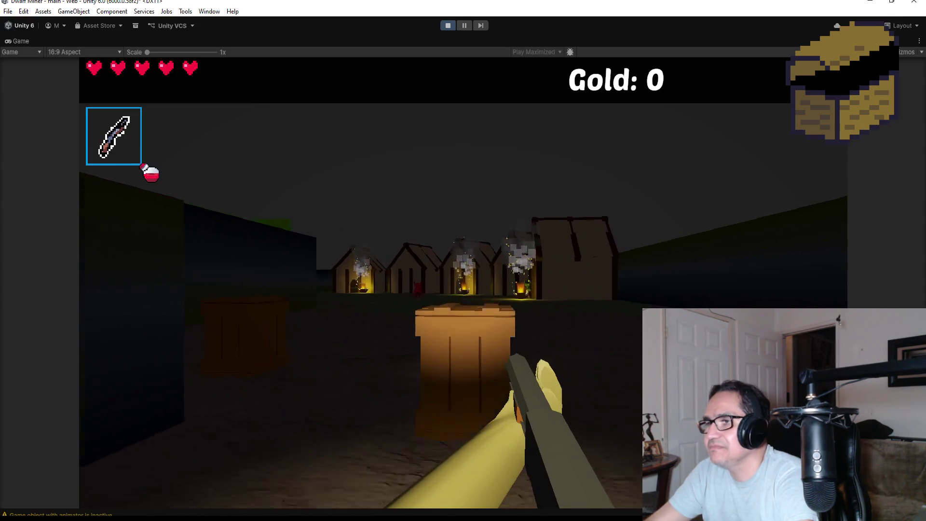
left_click(463, 283)
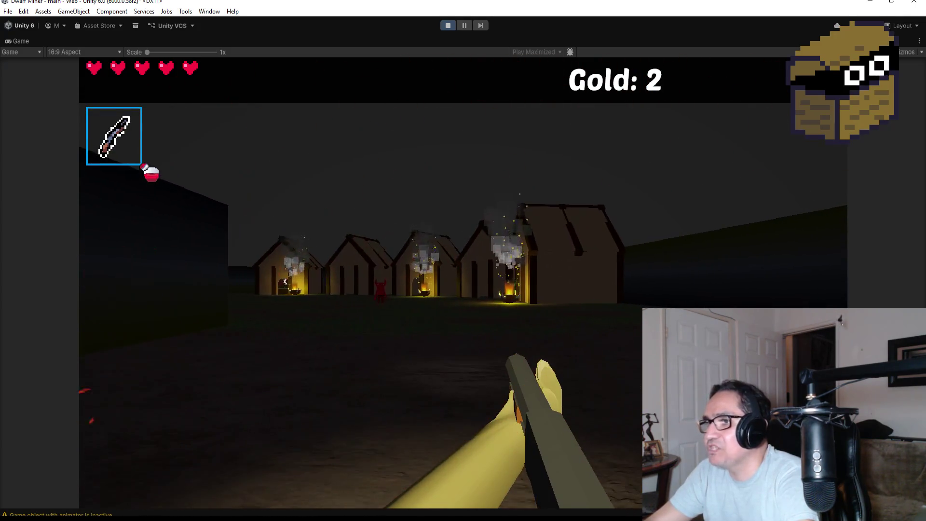
key("w")
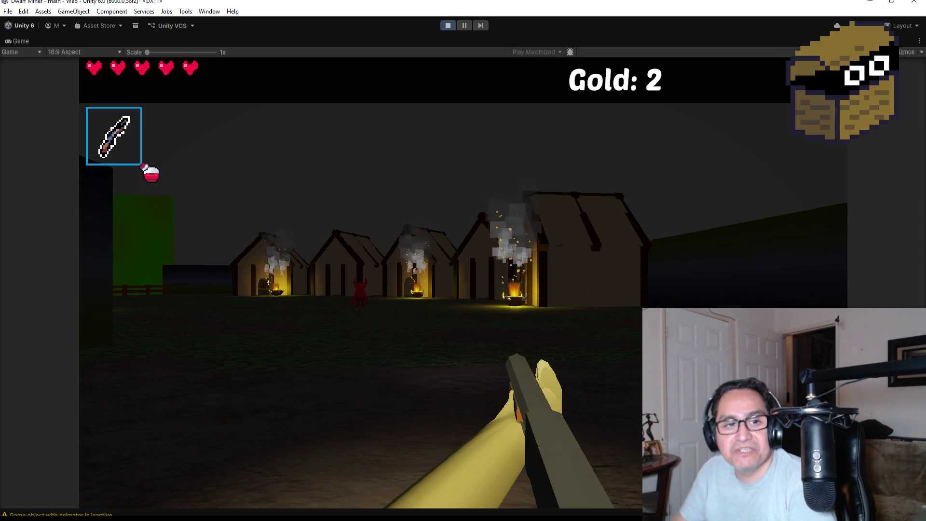
Strafe across the village, shooting fireballs to destroy the red demon and hit the goblin
key("a")
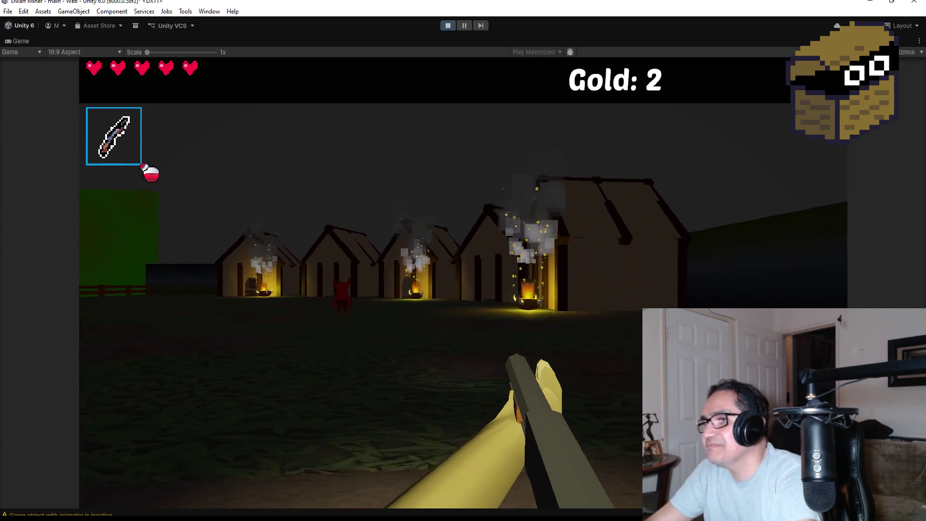
key("a")
left_click(360, 282)
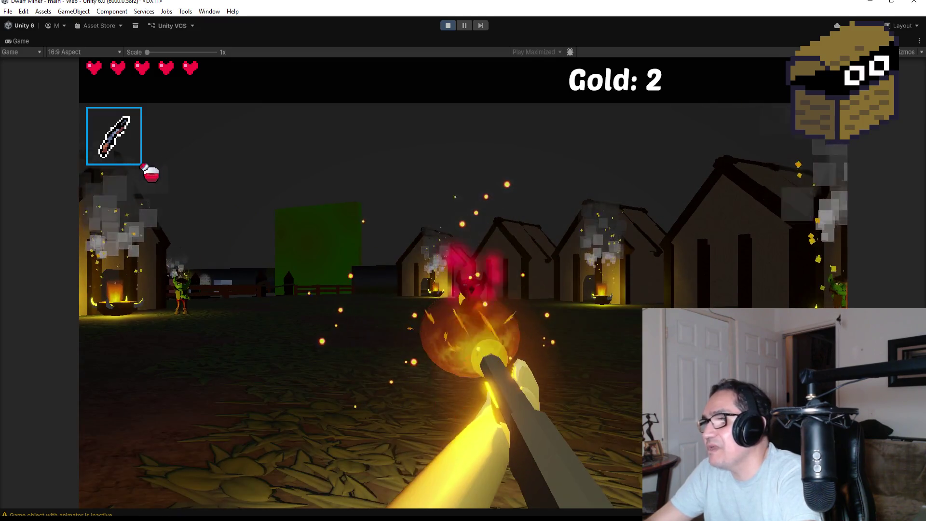
left_click(360, 282)
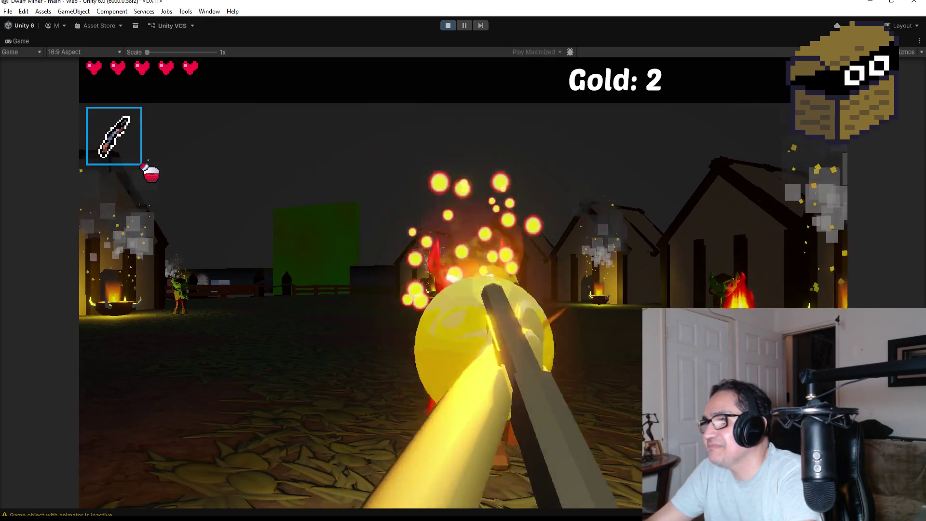
key("w")
left_click(360, 282)
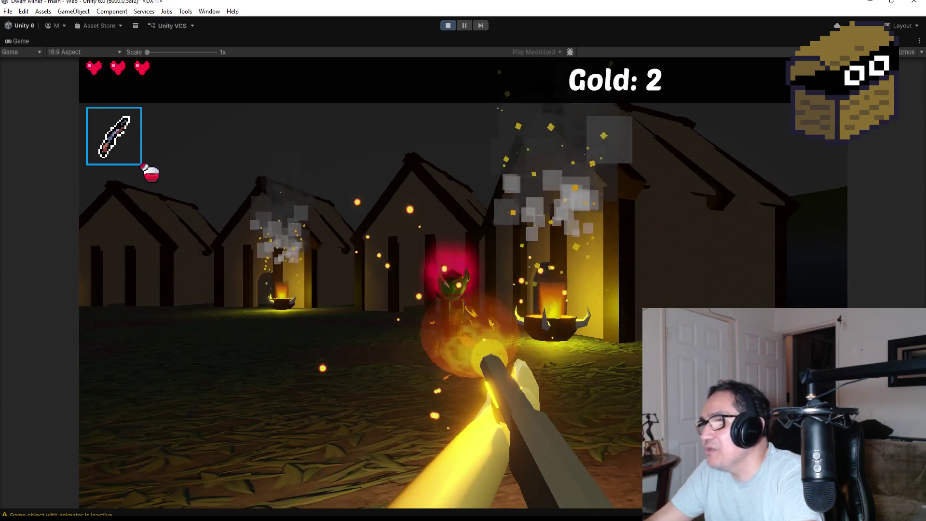
left_click(361, 282)
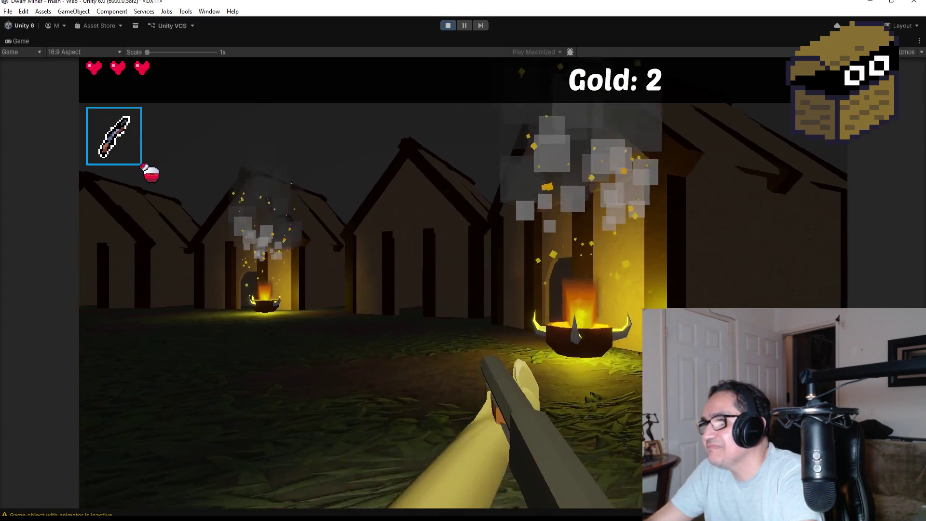
Walk among the houses and line up with the brazier-lit house doorway
key("s")
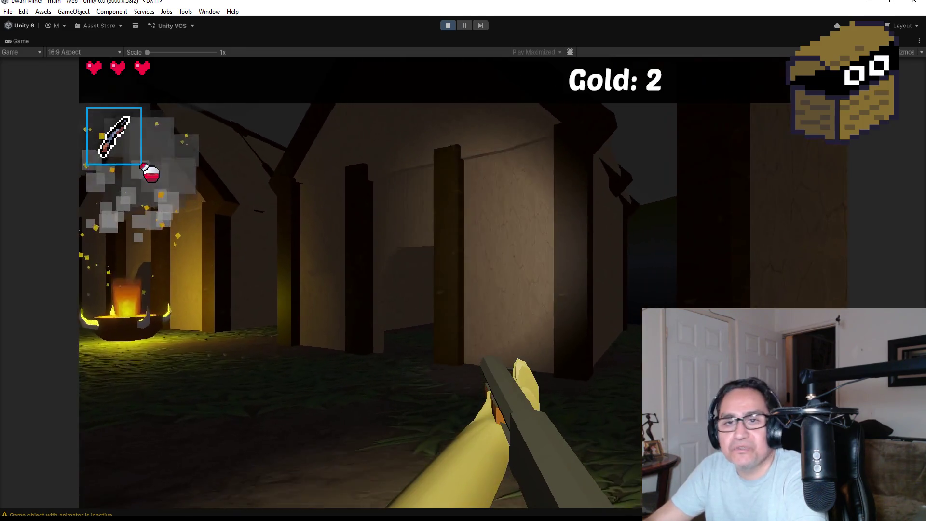
key("s")
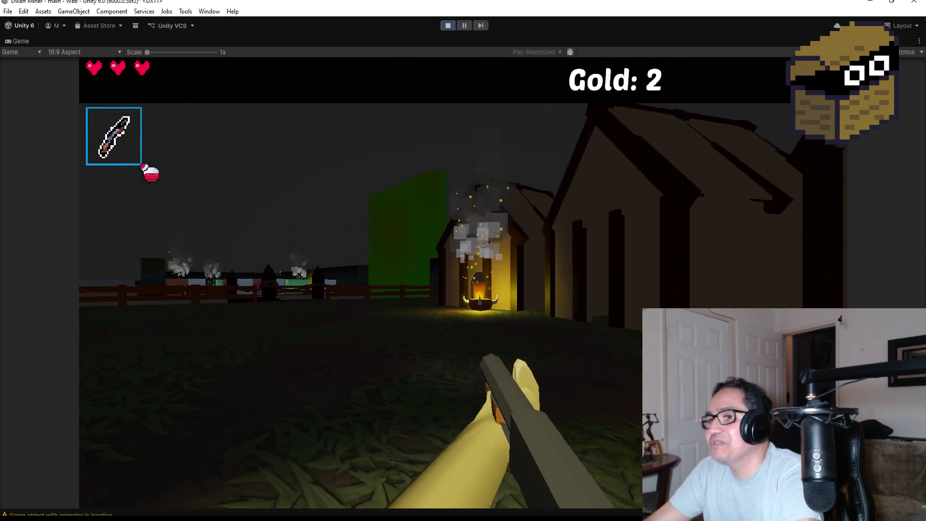
key("w")
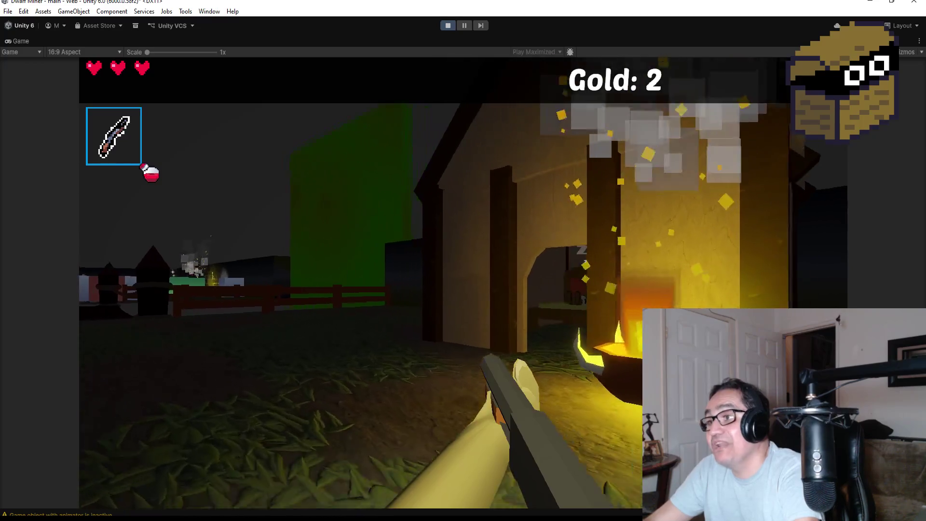
key("a")
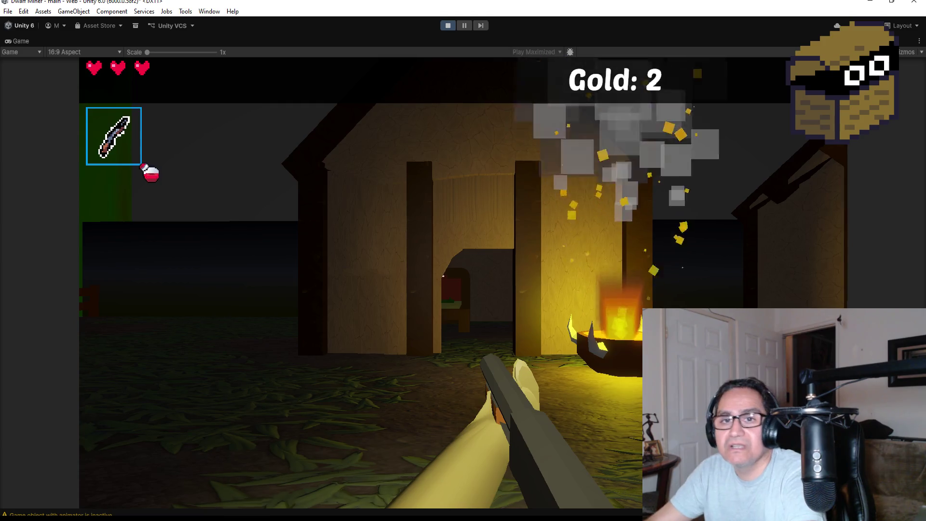
Walk through the doorway to the bed, fight the waking goblin, then stop Play mode
key("w")
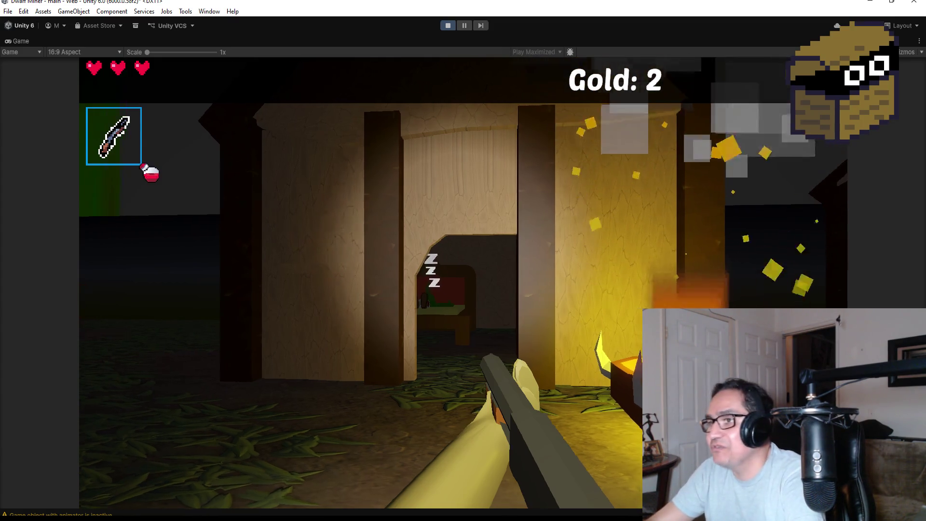
key("w")
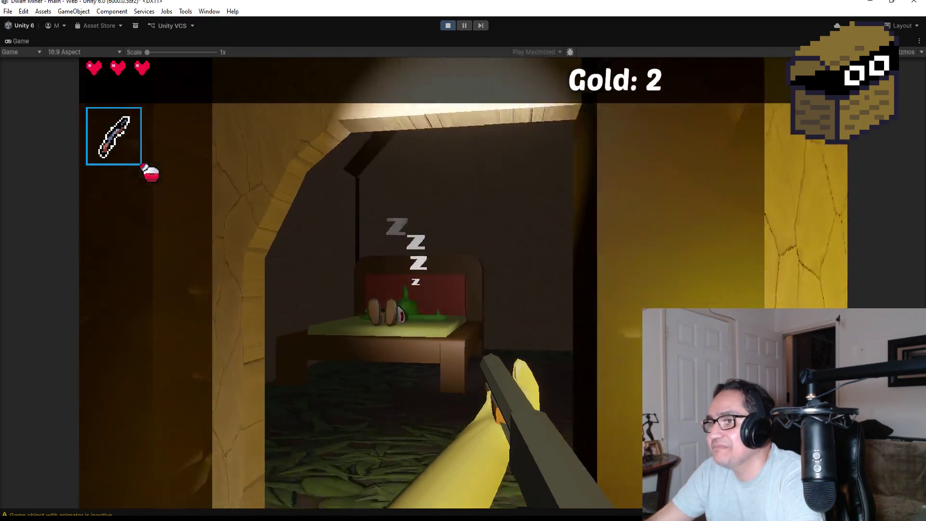
left_click(361, 282)
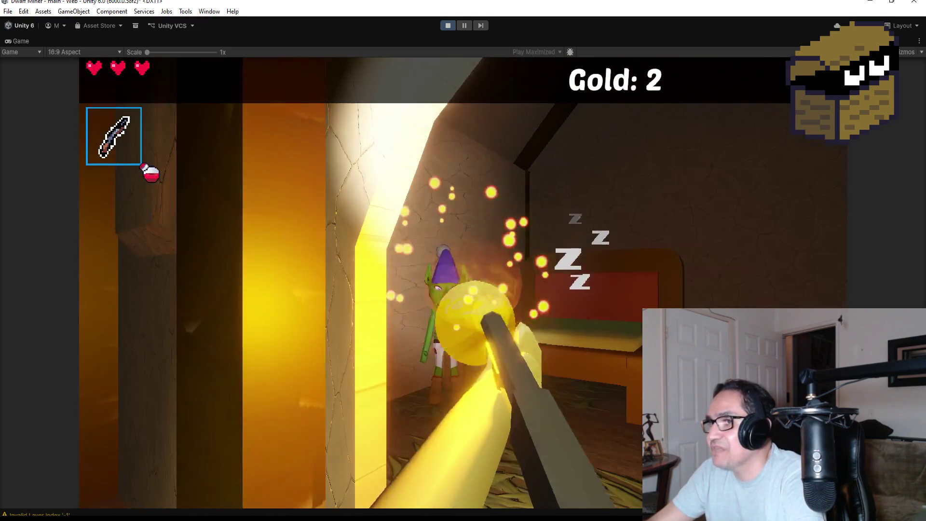
key("w")
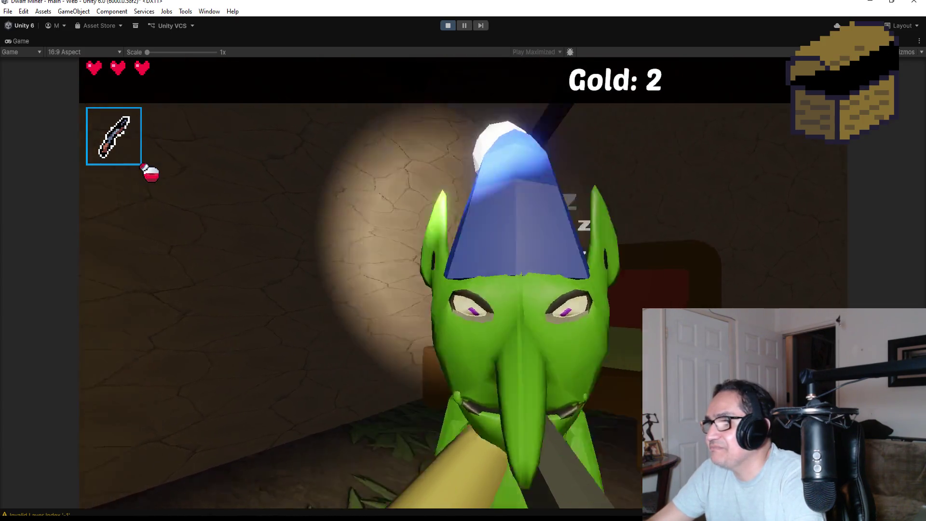
key("s")
left_click(462, 282)
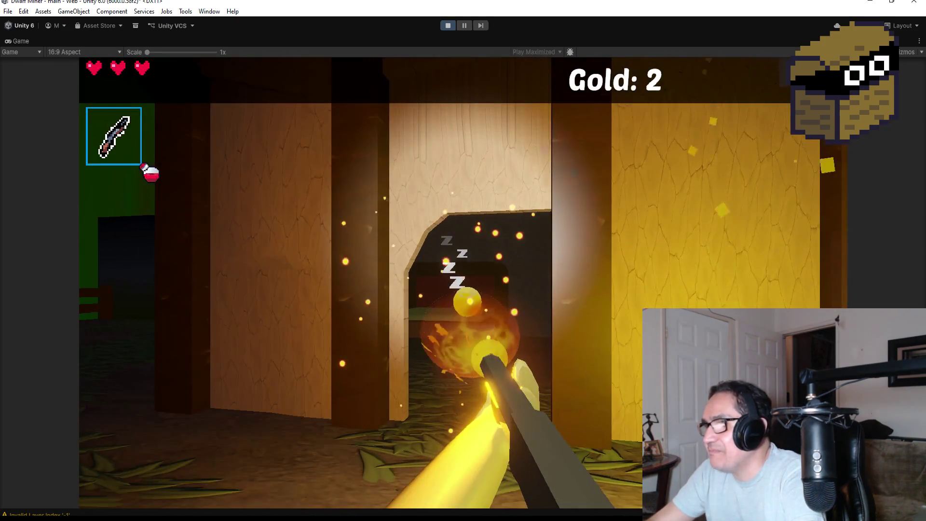
key("Escape")
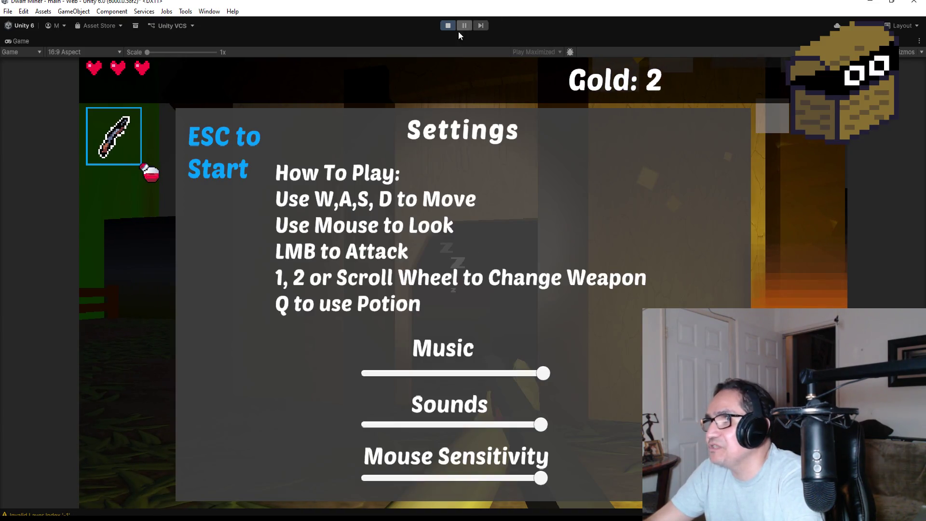
left_click(448, 25)
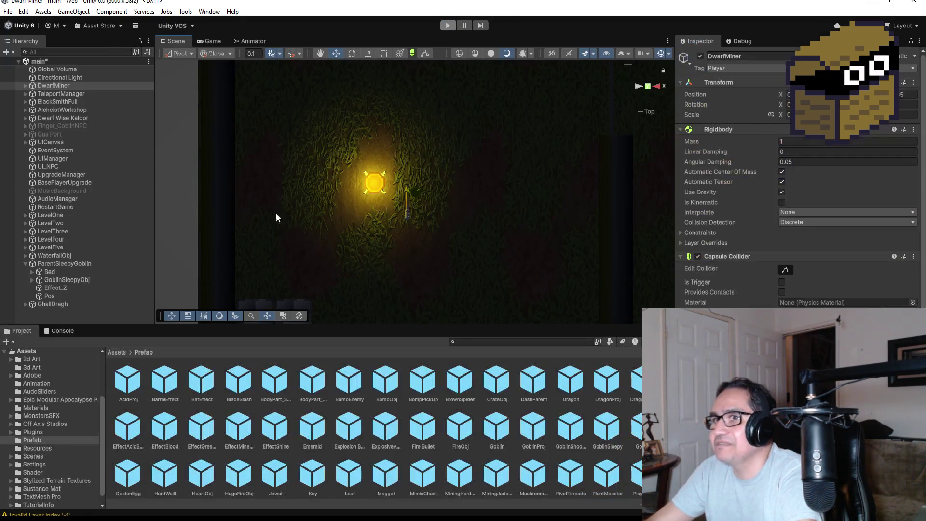
Move Effect_Z inside GoblinSleepyObj and frame the view on its Z particles
double_click(69, 263)
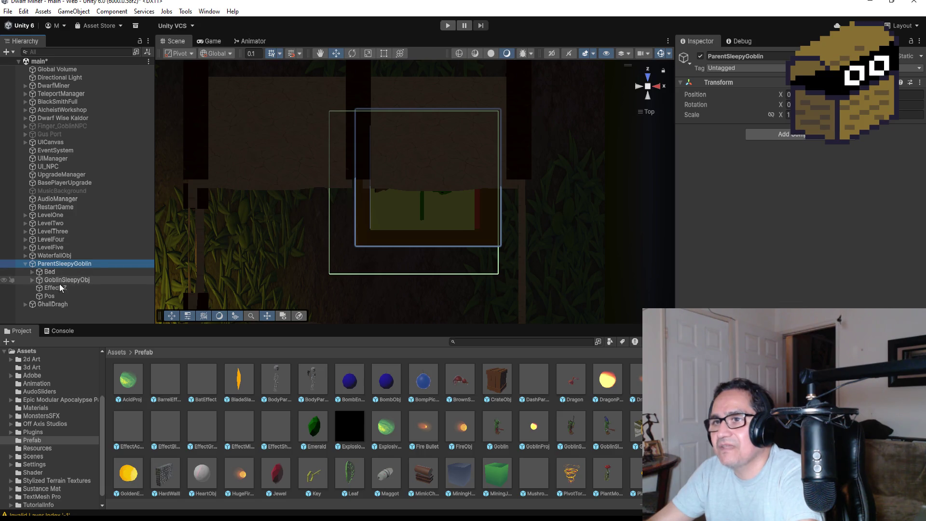
left_click(60, 288)
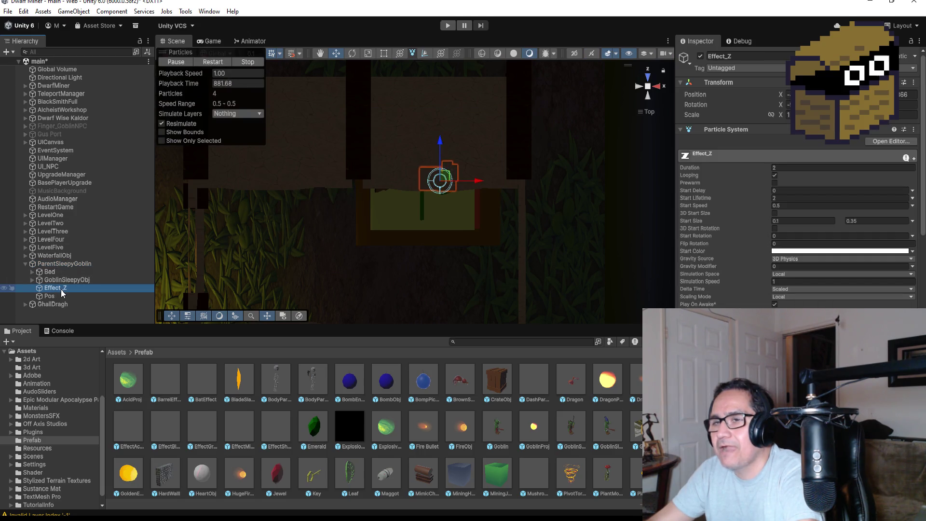
left_click_drag(60, 288, 66, 280)
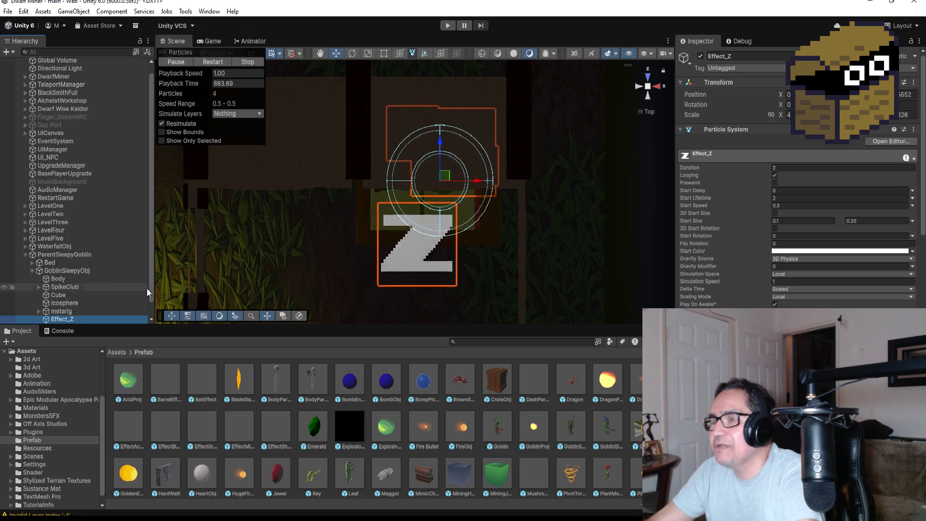
mouse_move(414, 239)
left_mouse_down()
mouse_move(571, 202)
mouse_move(516, 258)
mouse_move(619, 91)
mouse_move(569, 116)
left_mouse_up()
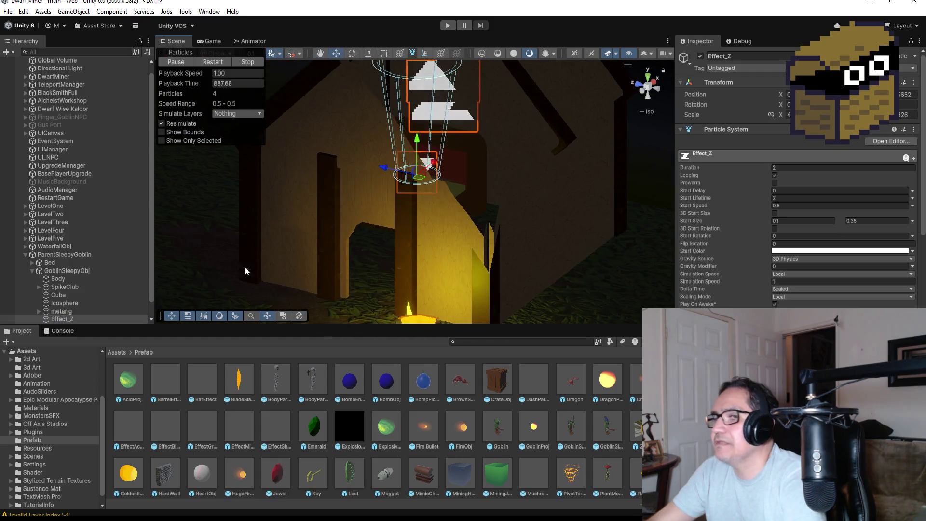
double_click(81, 318)
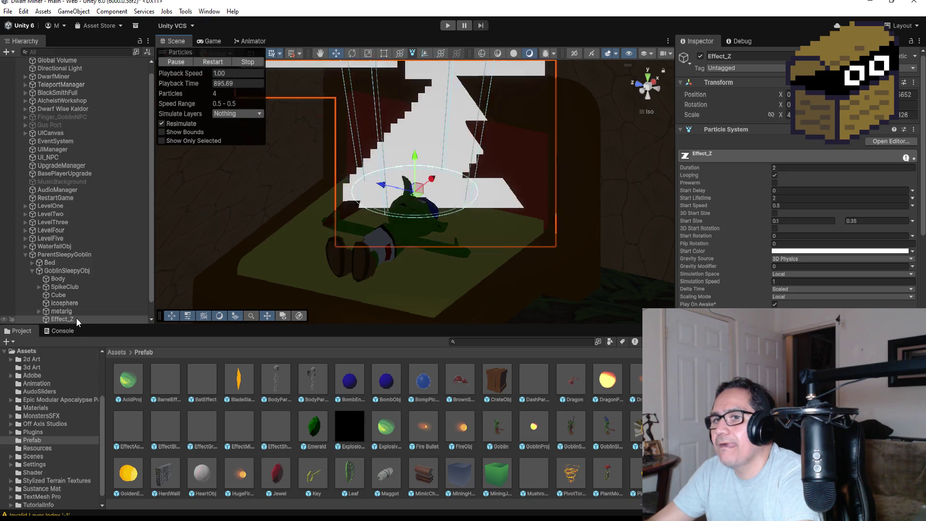
Move Effect_Z back under ParentSleepyGoblin below Bed, collapse GoblinSleepyObj, and view GoblinMuscles.cs
left_click_drag(79, 317, 72, 269)
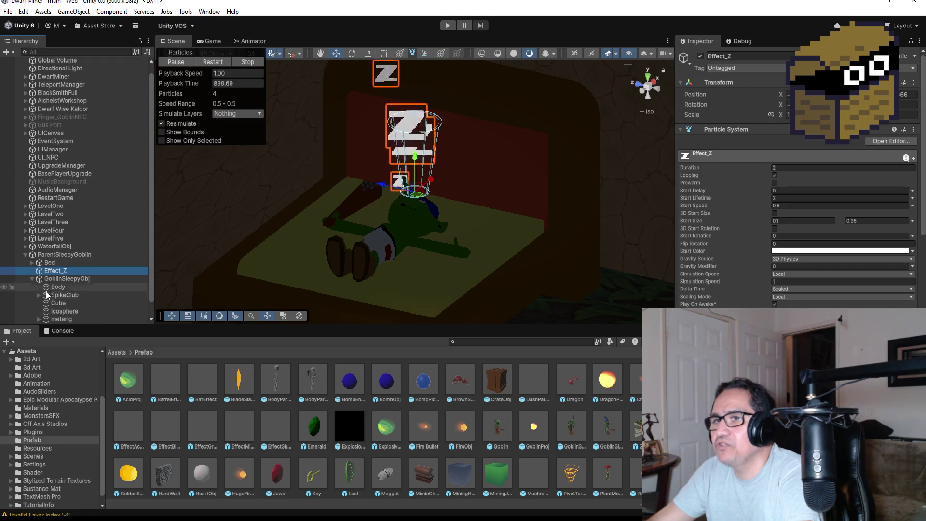
left_click(30, 279)
left_click(32, 280)
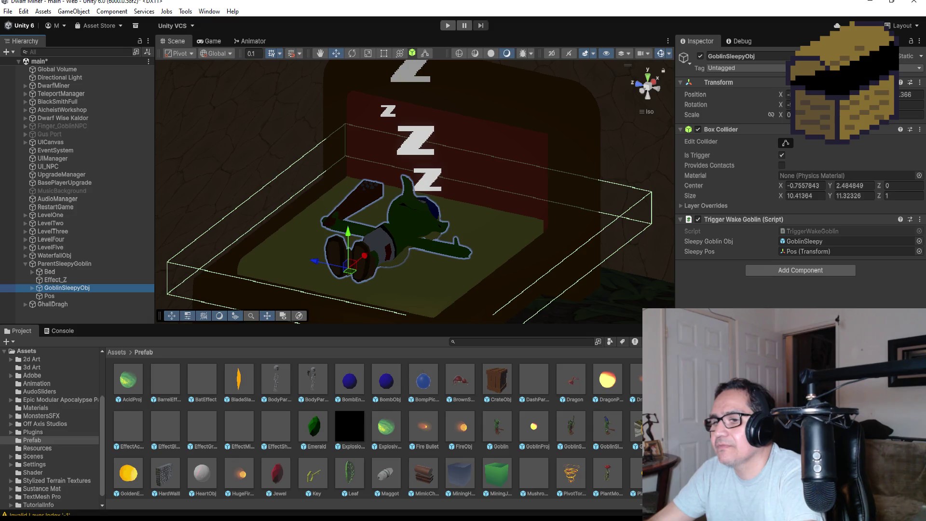
key("alt+Tab")
left_click(343, 273)
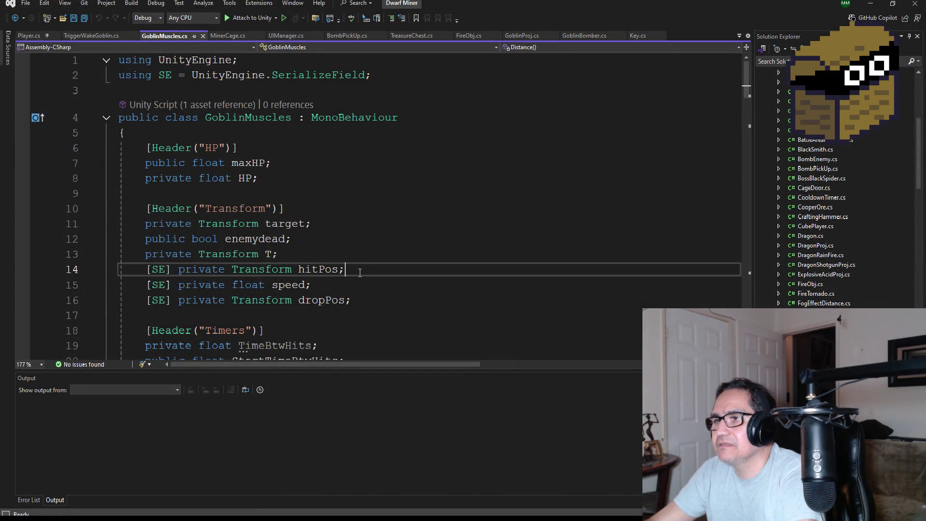
scroll(357, 271, "down", 2)
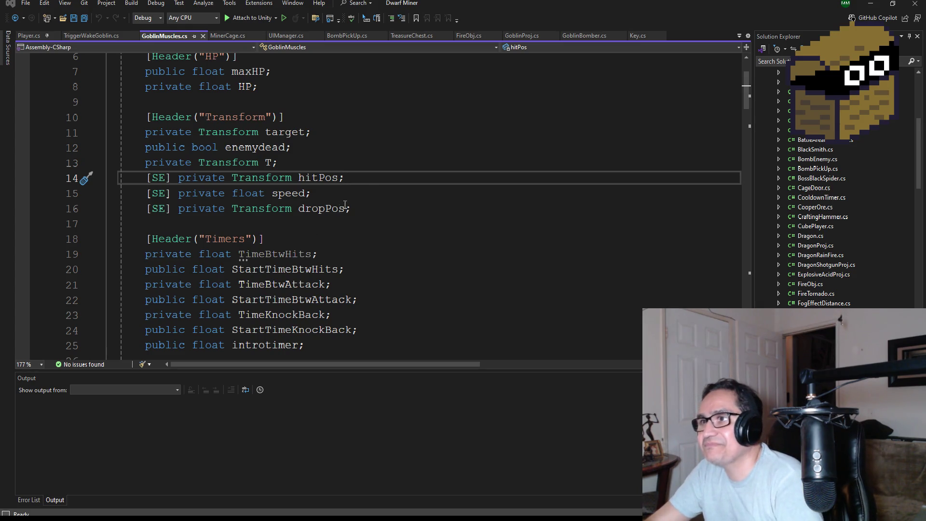
left_click(370, 181)
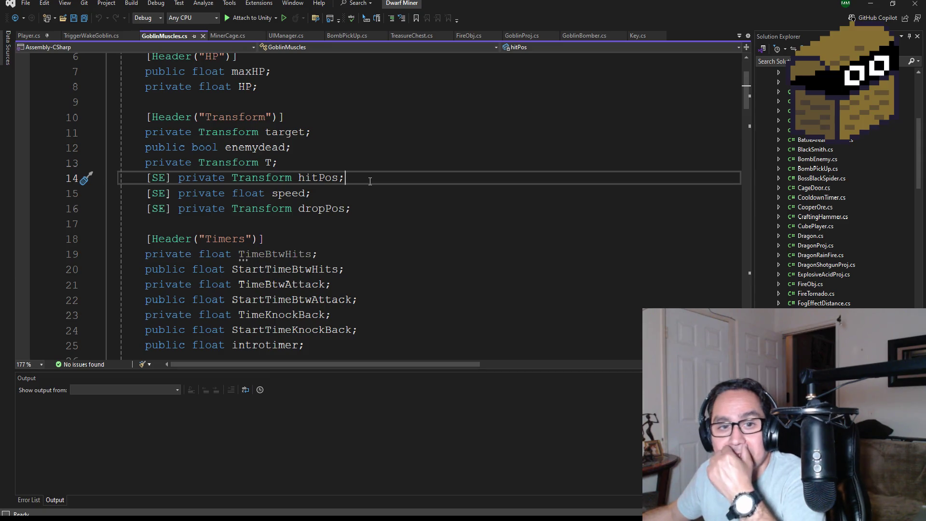
key("Down")
key("Down")
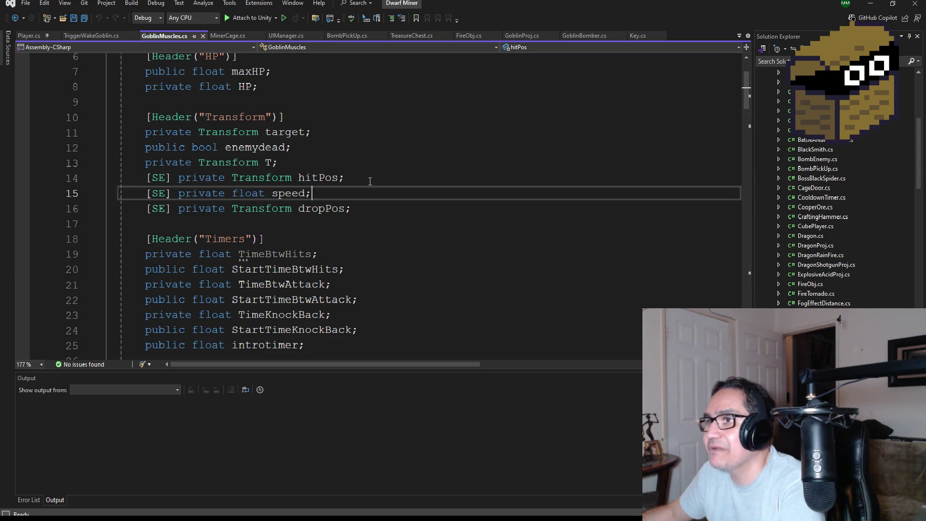
key("End")
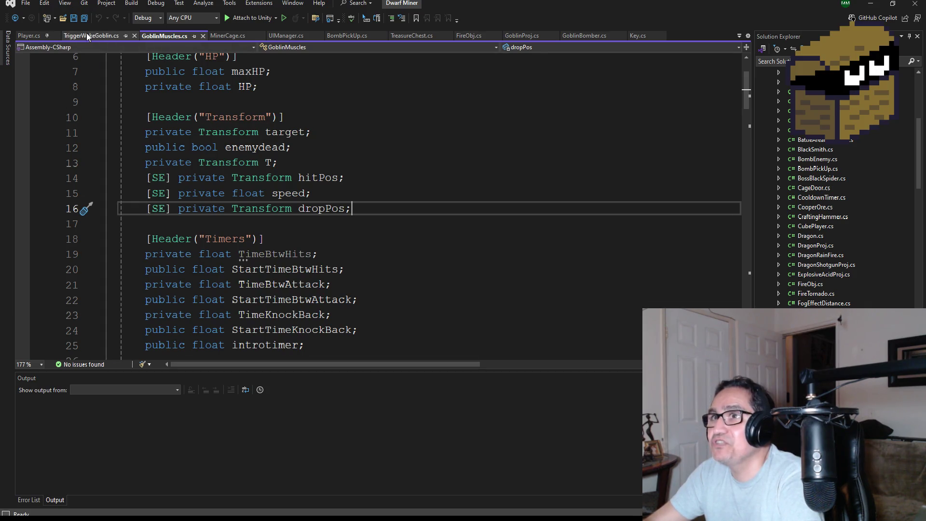
left_click(113, 37)
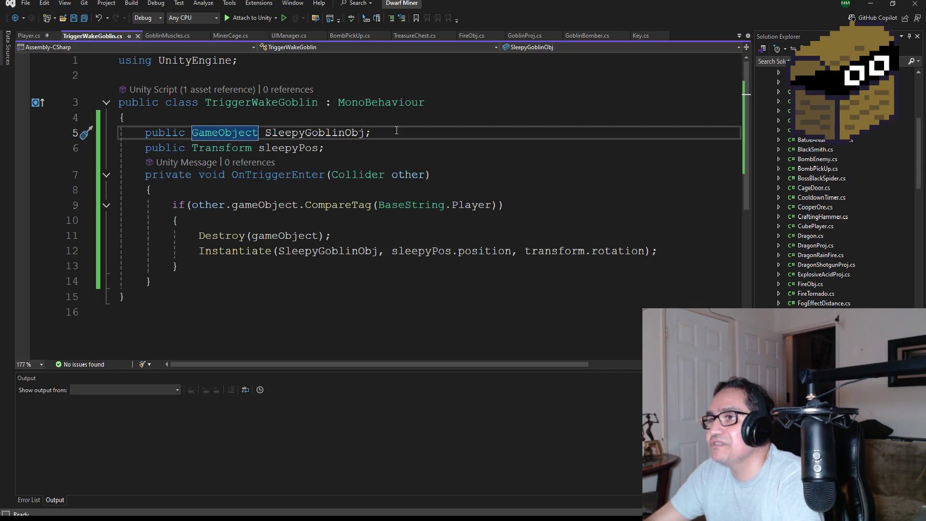
Declare 'public GameObject effectZ;' below the SleepyGoblinObj field in TriggerWakeGoblin.cs
left_click(397, 131)
key("Return")
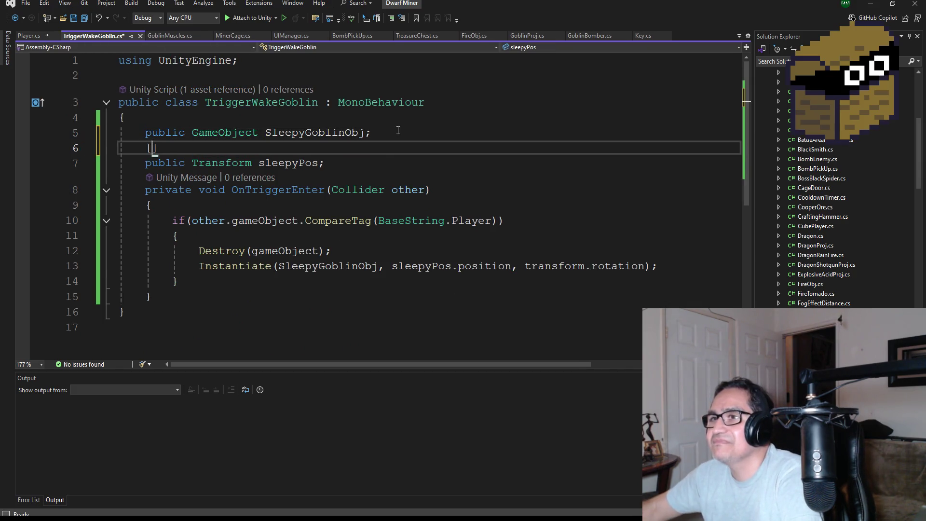
key("BackSpace")
type("ublic ")
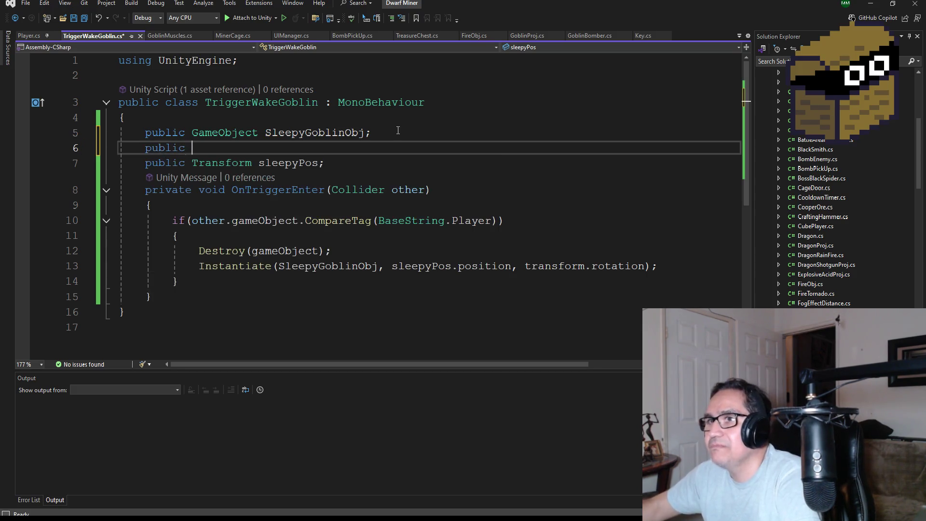
type("Game")
key("Tab")
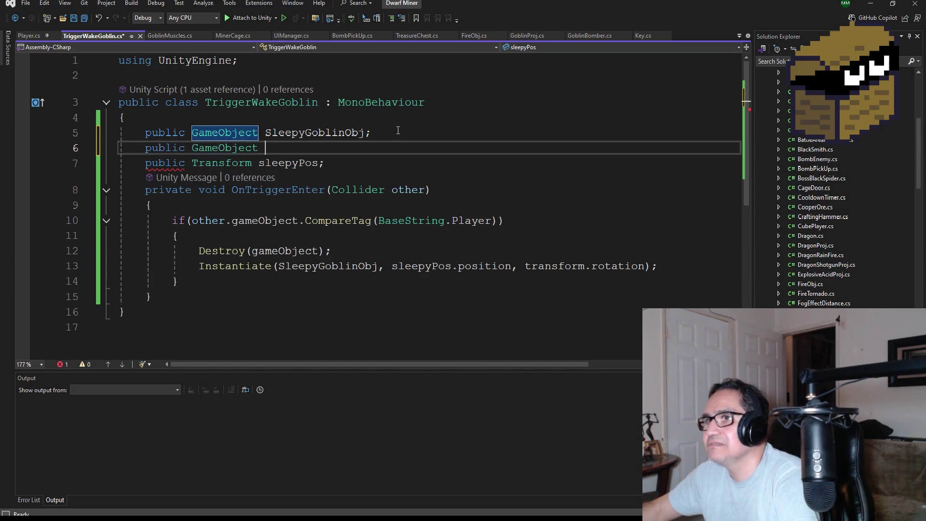
type("Z")
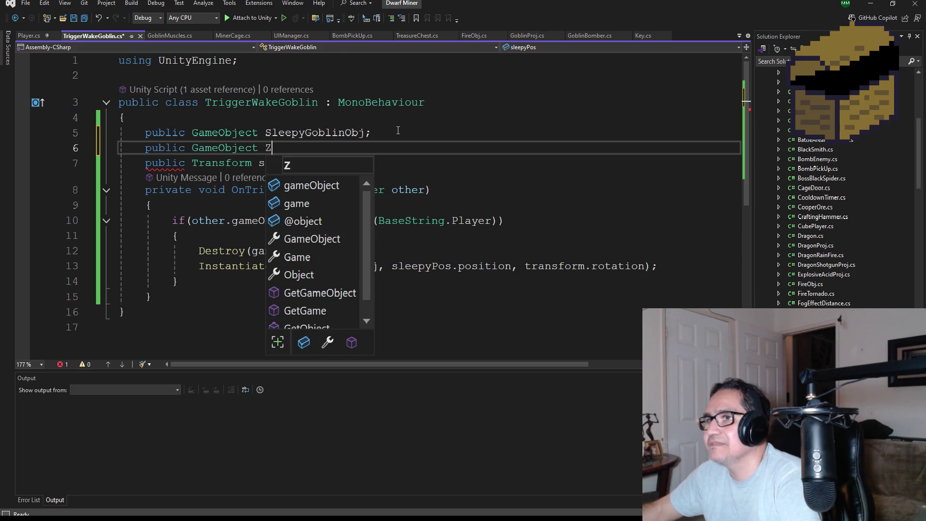
key("BackSpace")
type("eff")
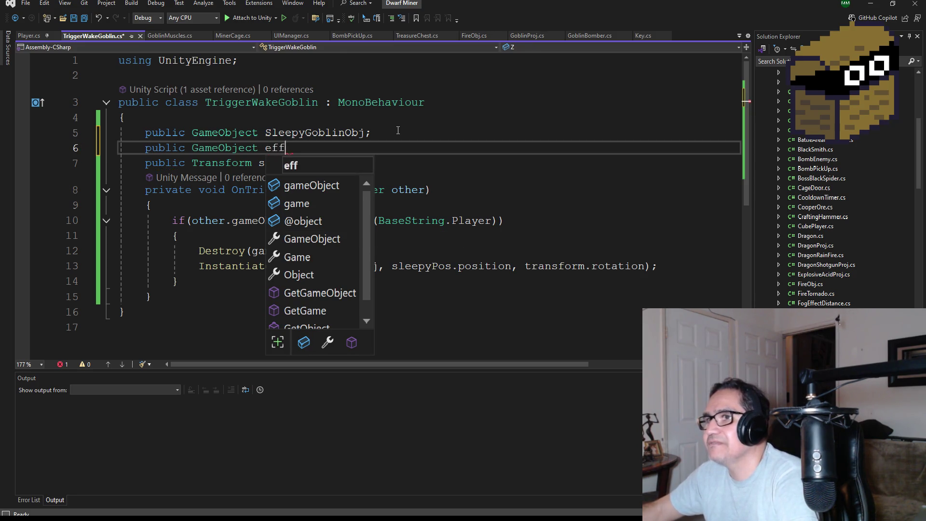
type("ectZ;")
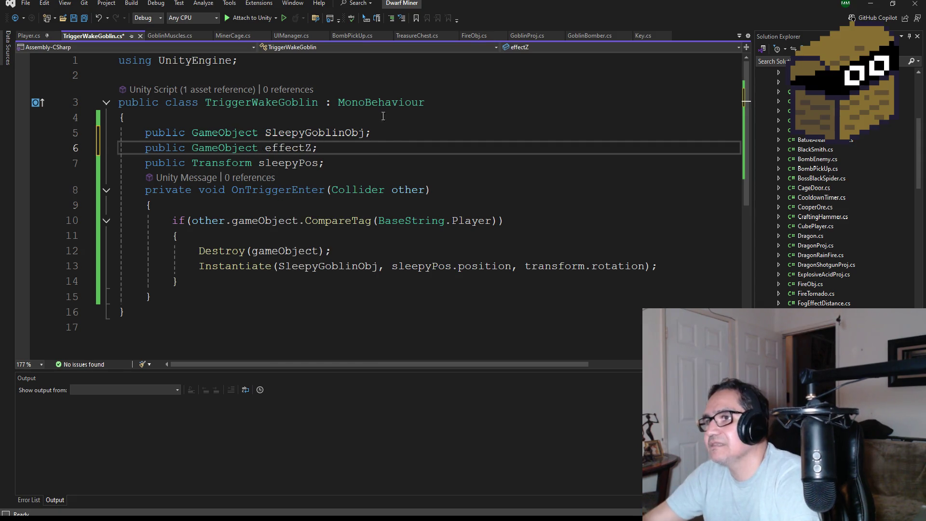
Add 'Destroy(effectZ);' after Destroy(gameObject), save the script, and minimise Visual Studio
left_click(402, 246)
key("Return")
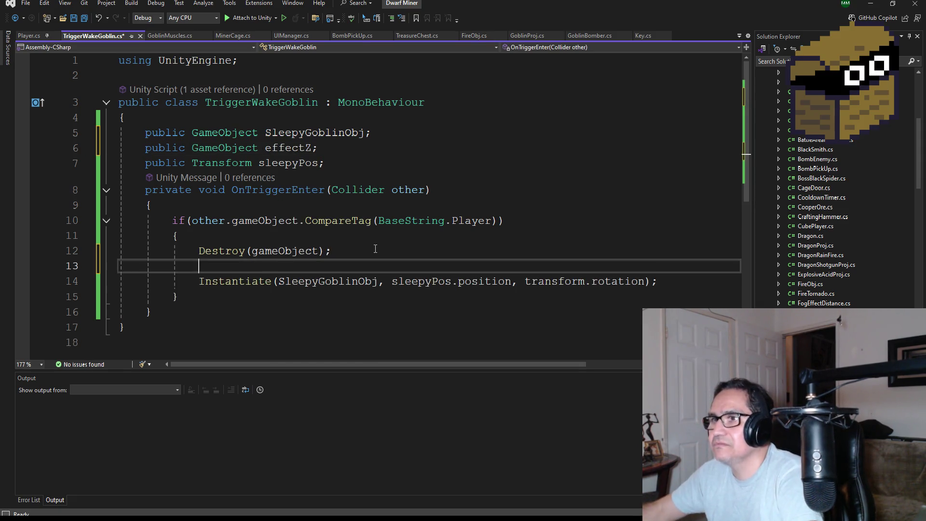
type("Des")
key("Tab")
type("(z")
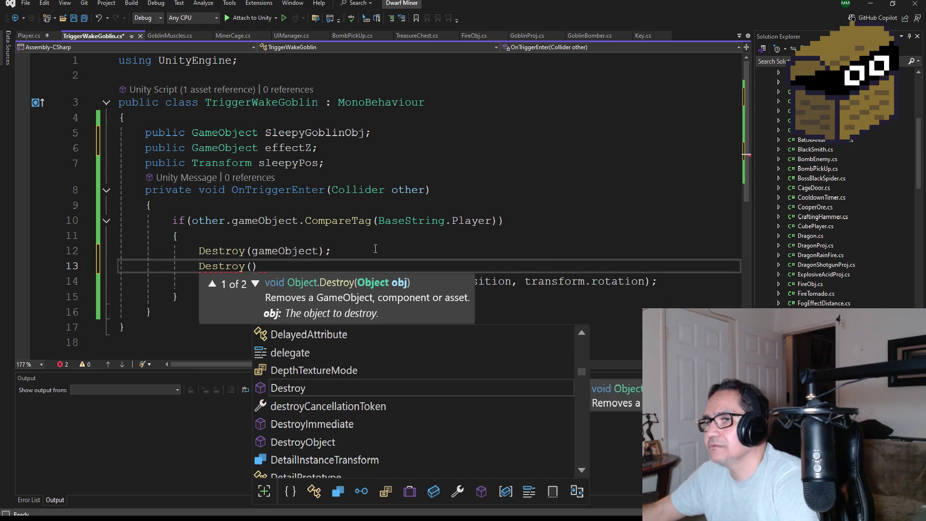
type("e")
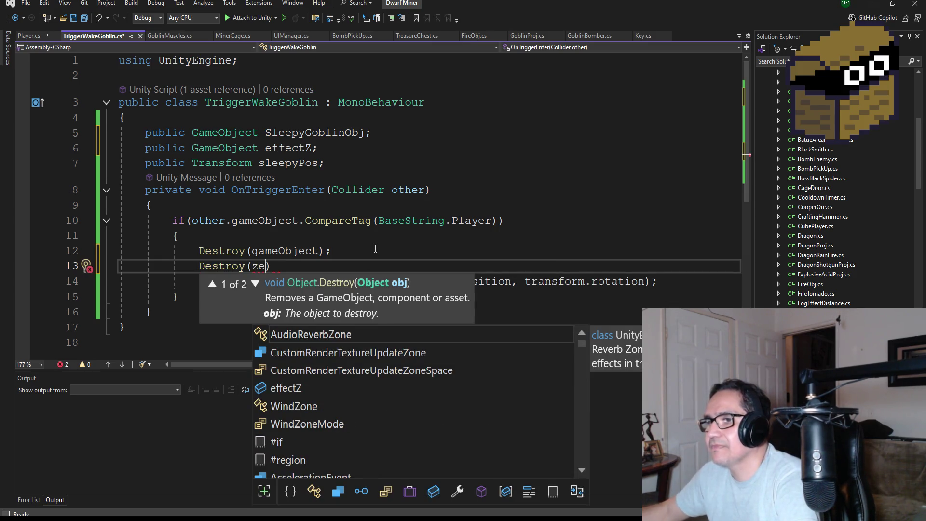
key("Down")
key("Down")
key("Down")
key("Tab")
key("End")
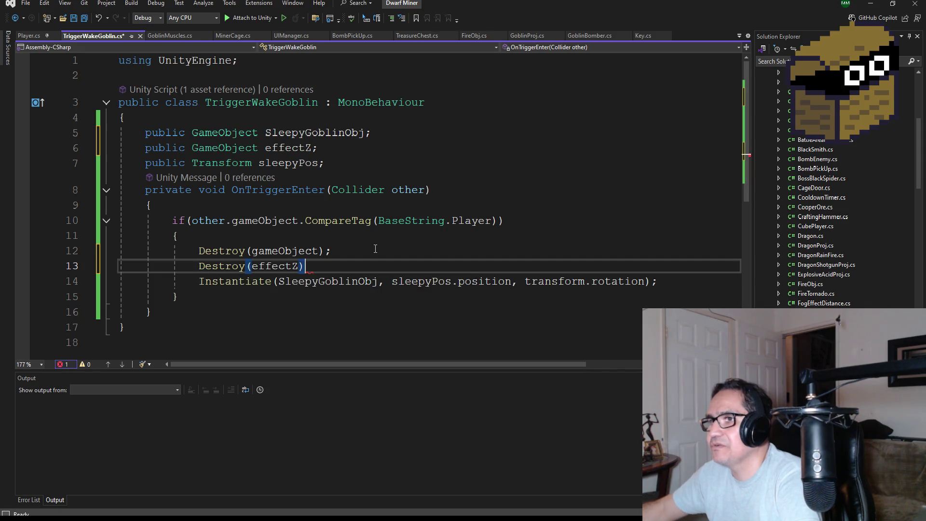
type(";")
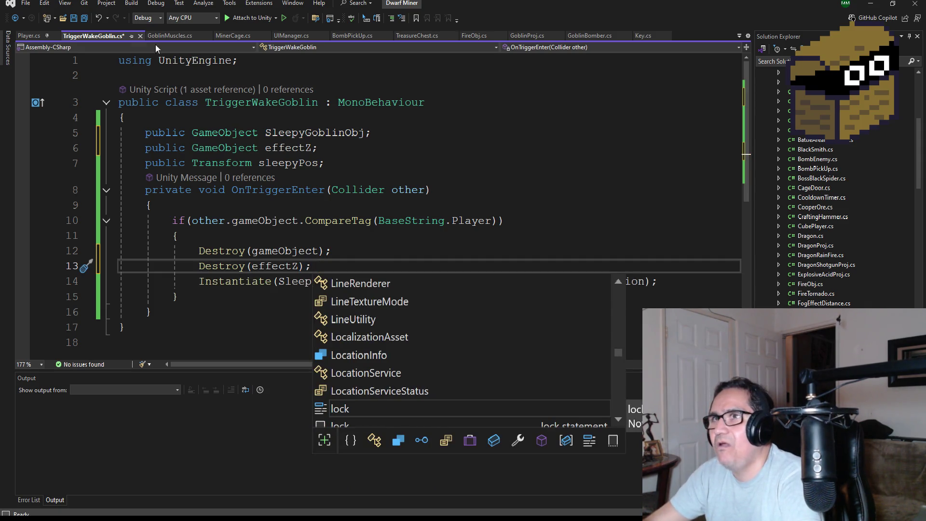
left_click(76, 18)
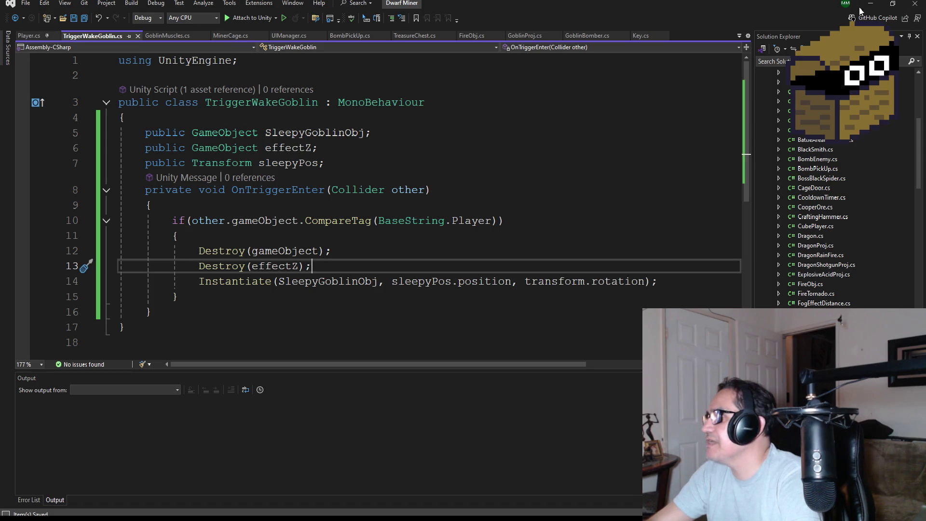
left_click(871, 4)
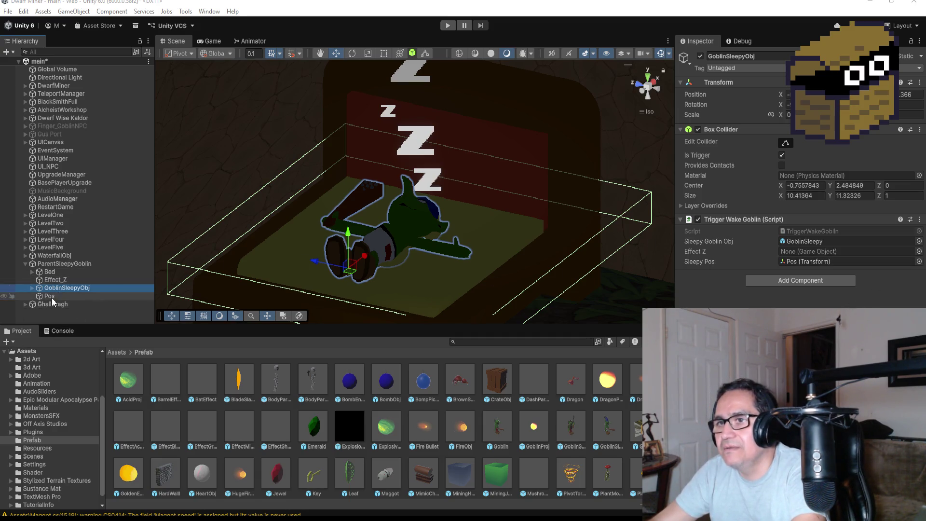
Assign Effect_Z to the script's Effect Z field and switch the scene to top-down view
left_click_drag(54, 279, 806, 254)
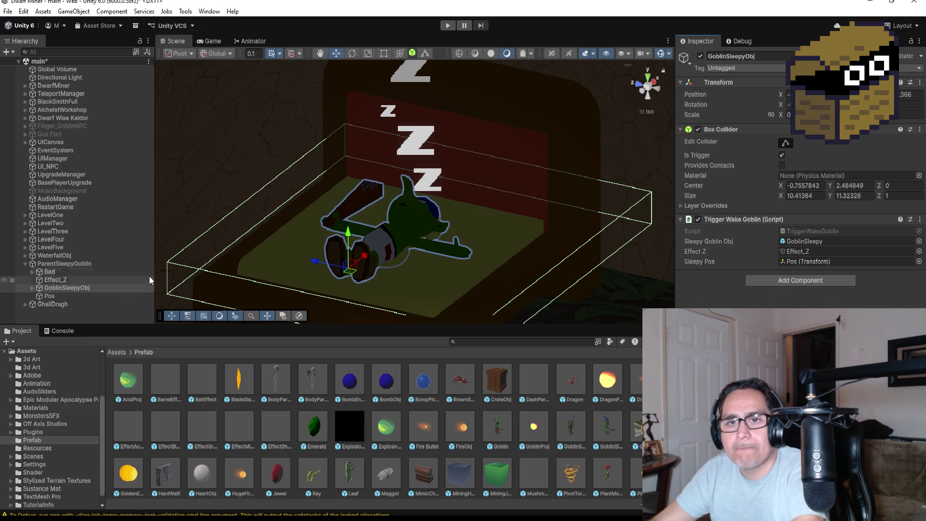
scroll(477, 233, "down", 5)
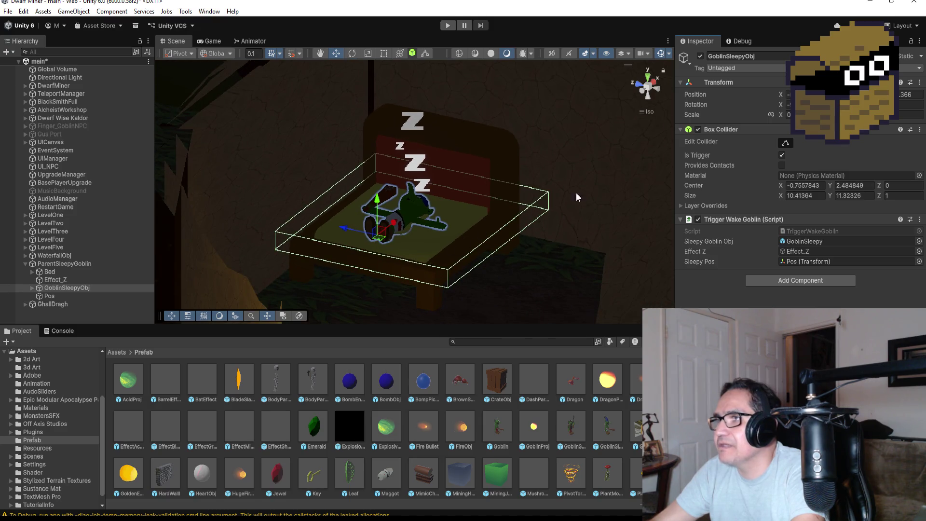
left_click(648, 79)
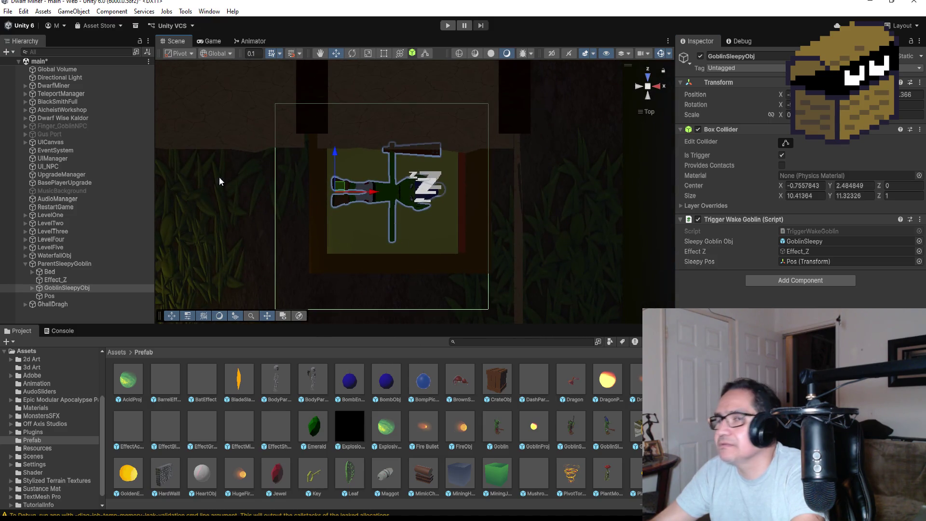
Frame the Pos marker and move it along Z, X and Y to sit beside the bed
left_click(48, 296)
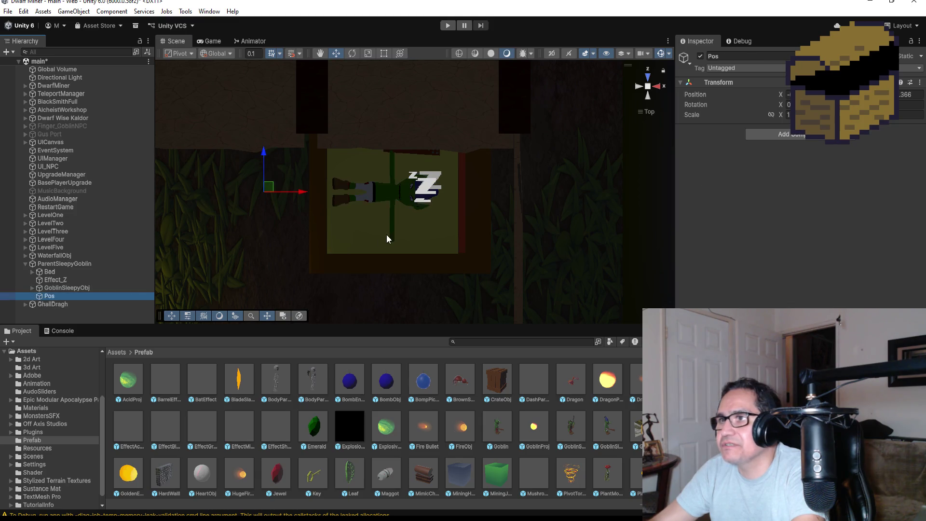
key("f")
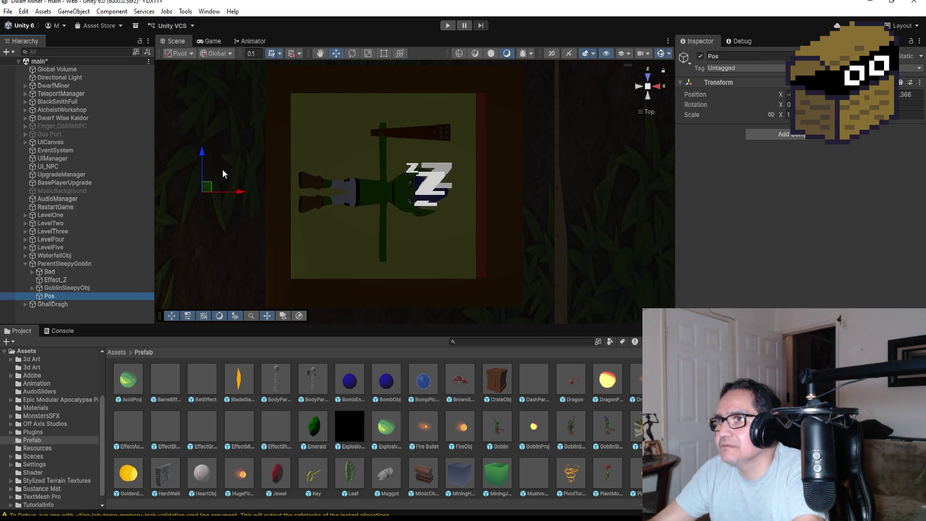
mouse_move(204, 155)
left_mouse_down()
mouse_move(201, 178)
mouse_move(223, 209)
left_mouse_up()
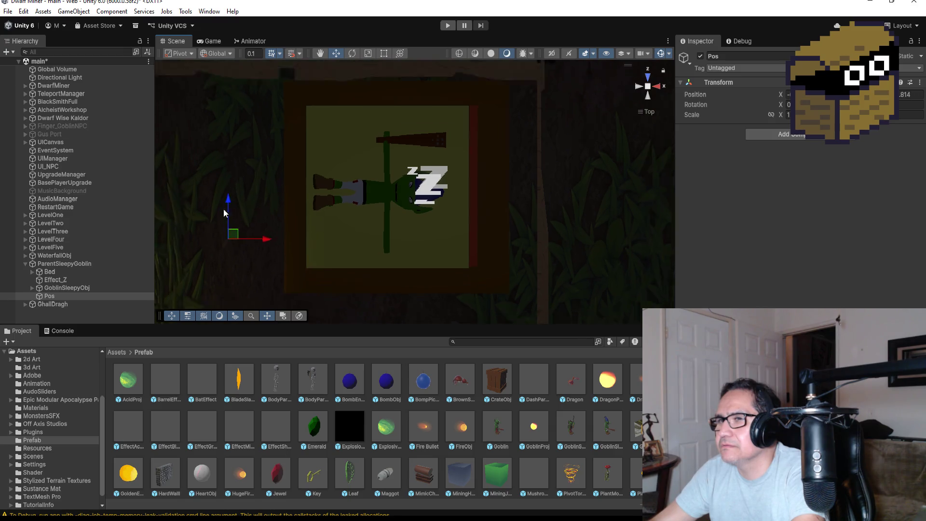
scroll(325, 235, "down", 2)
left_click_drag(291, 231, 308, 273)
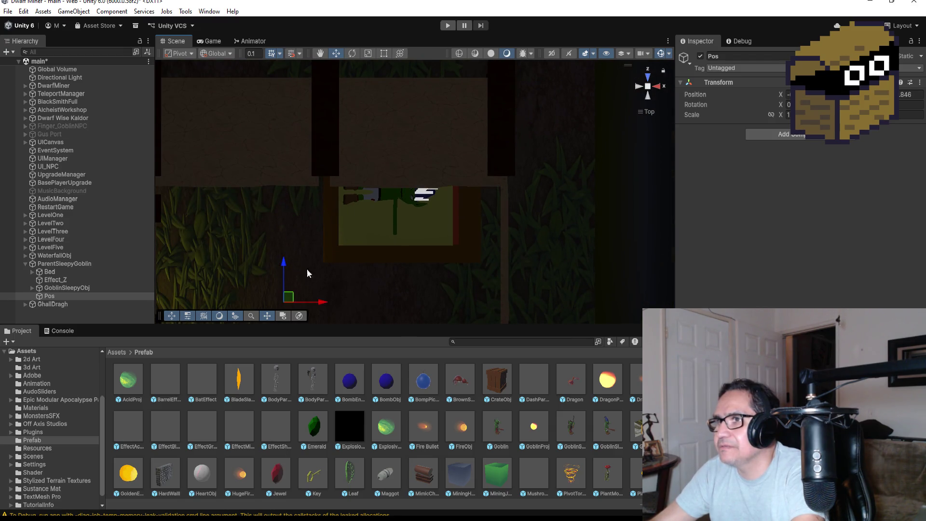
mouse_move(319, 304)
left_mouse_down()
mouse_move(452, 288)
mouse_move(498, 215)
mouse_move(617, 140)
mouse_move(593, 200)
mouse_move(467, 222)
left_mouse_up()
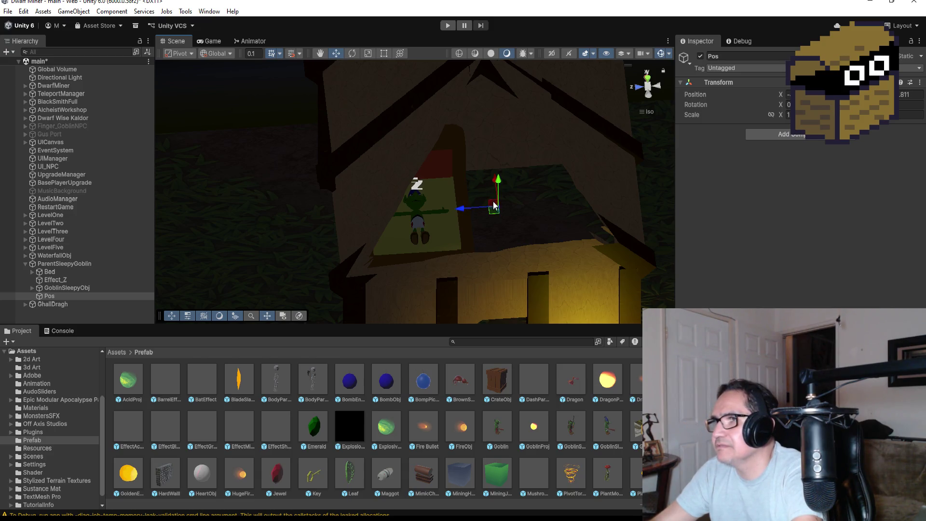
left_click_drag(499, 182, 499, 176)
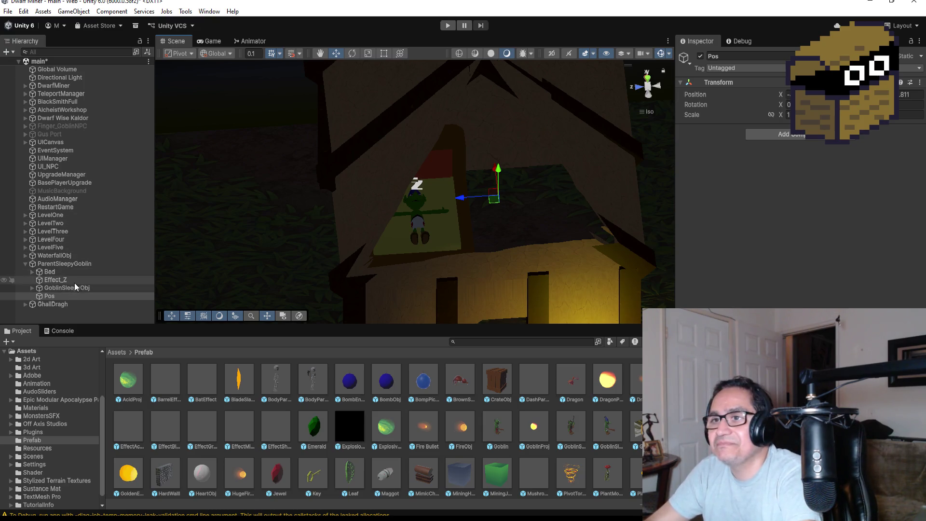
Start the game in Play mode from the toolbar
left_click(444, 25)
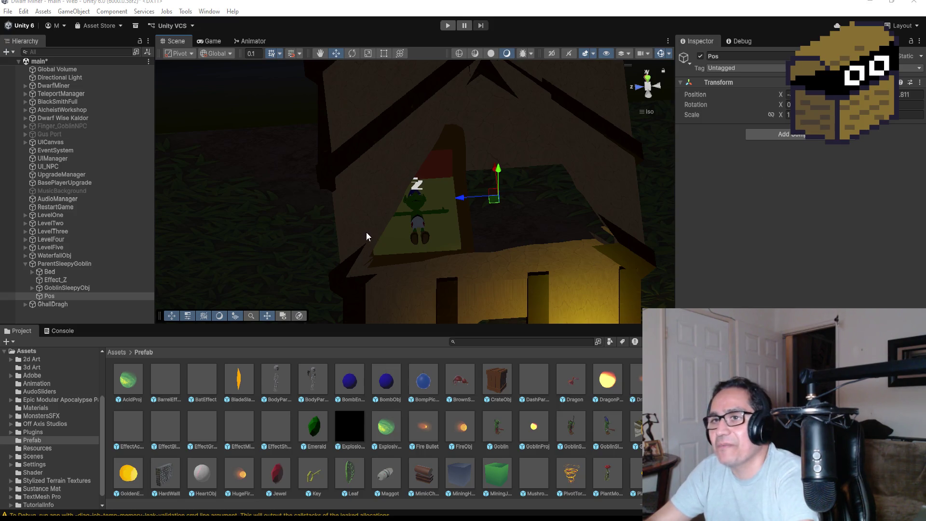
left_click(444, 26)
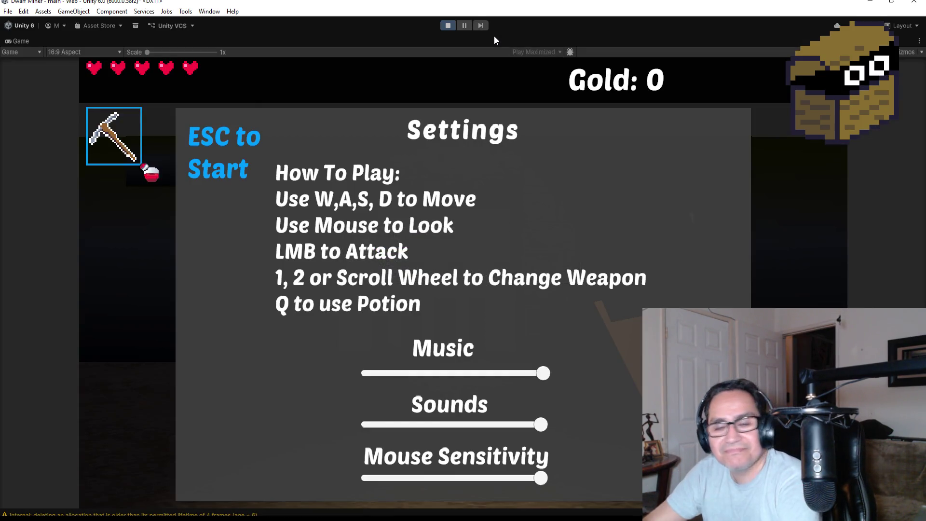
Dismiss Settings, switch to the blade weapon with key 2, and smash crates for gold
key("Escape")
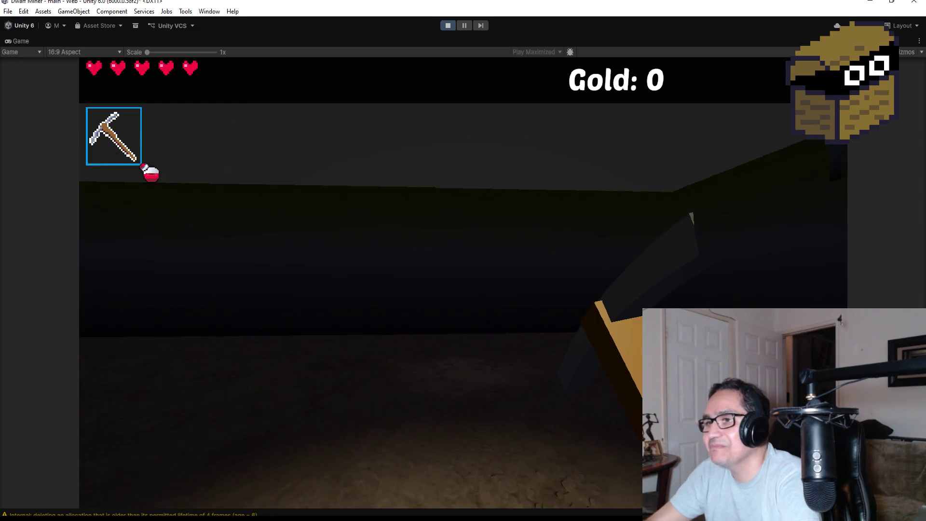
key("2")
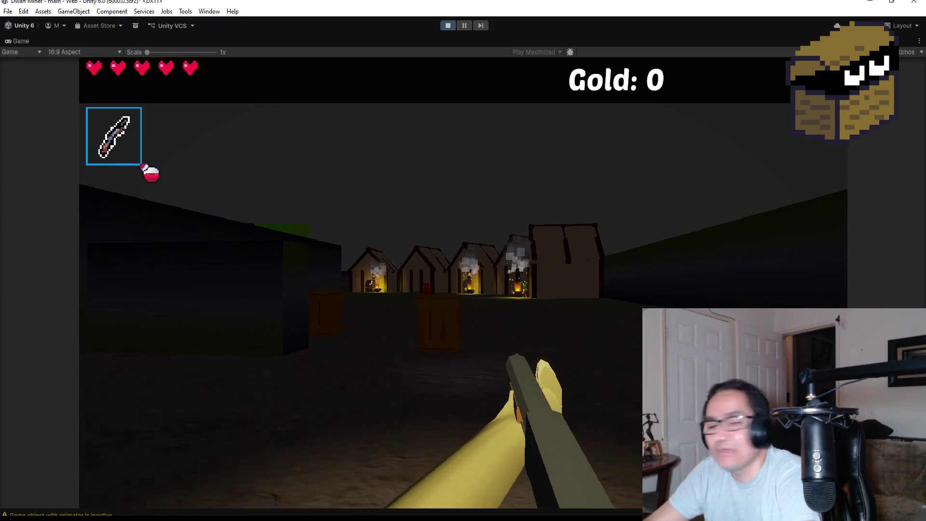
key("w")
left_click(463, 283)
key("w")
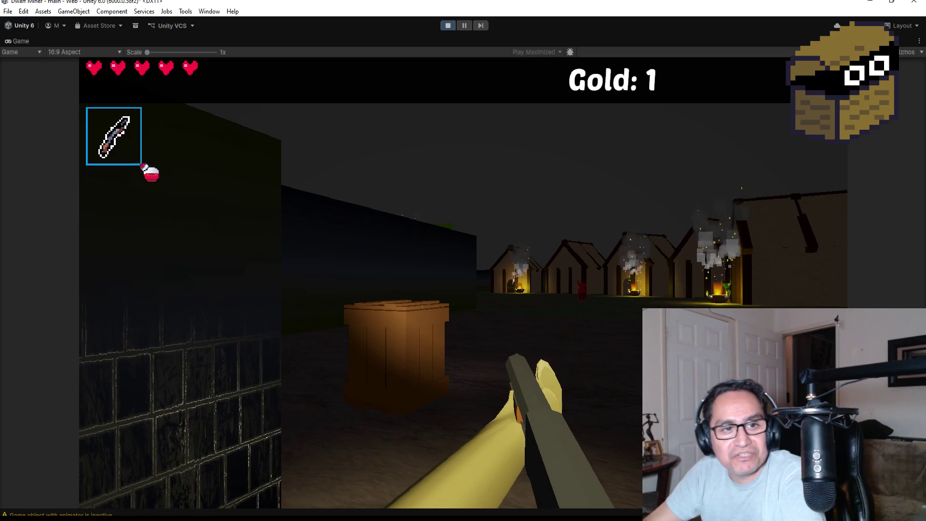
key("w")
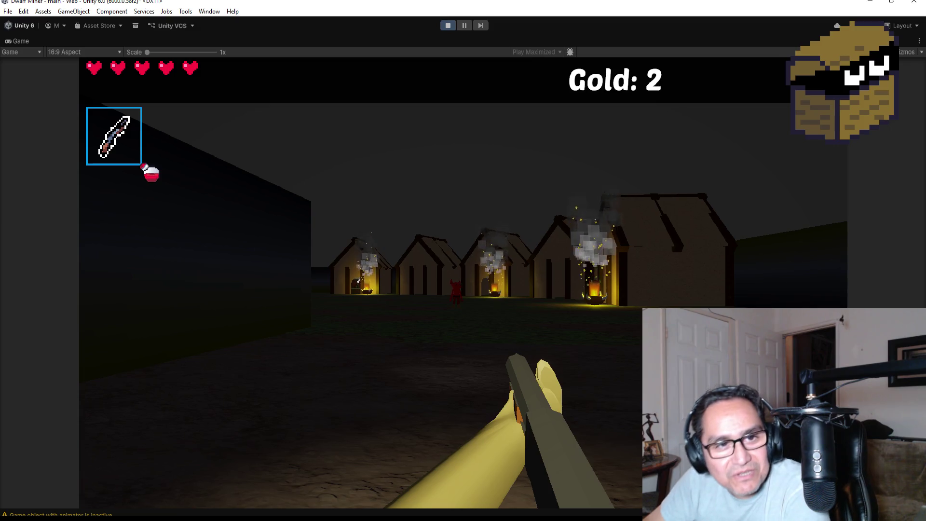
key("w")
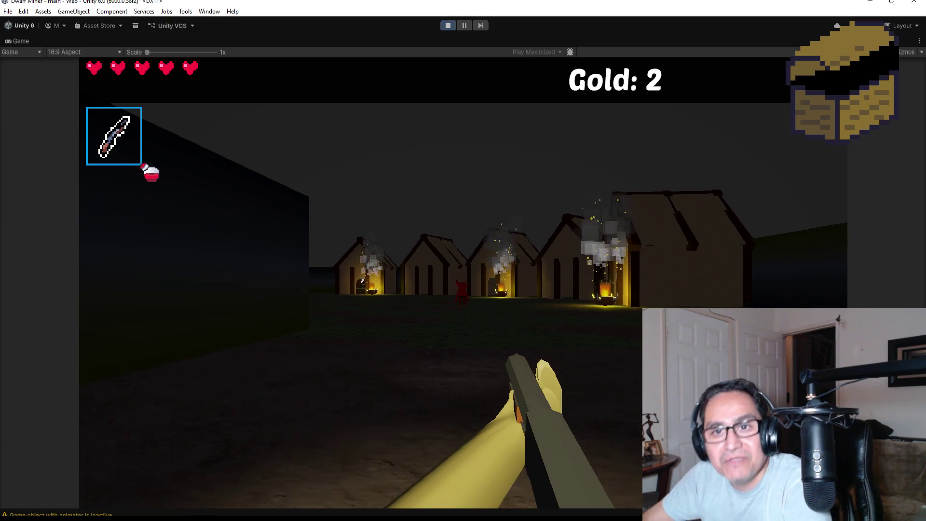
Advance into the village, attacking the red demon and then the goblin among the houses
key("w")
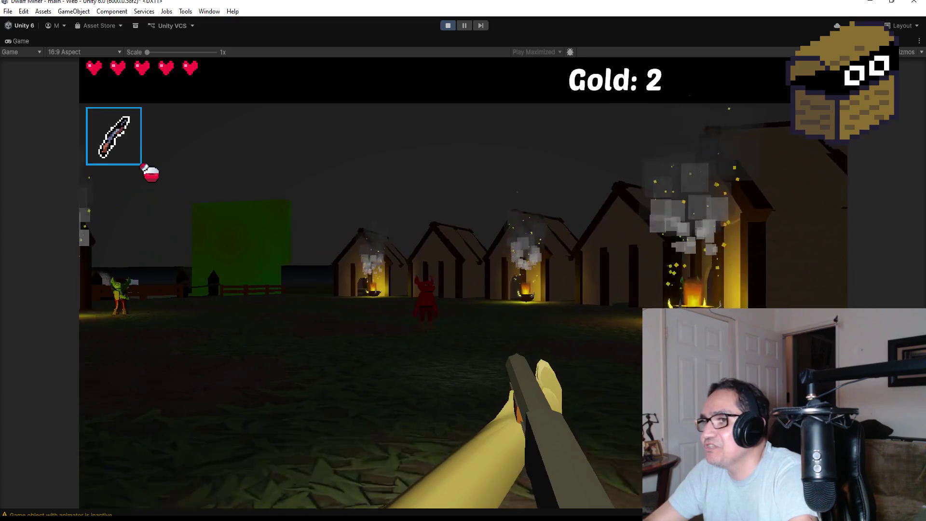
key("w")
left_click(463, 283)
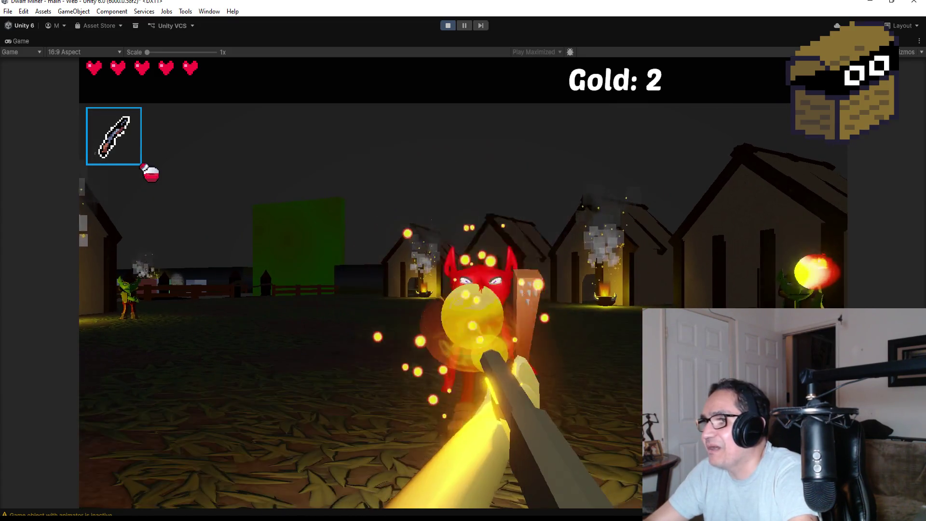
left_click(463, 283)
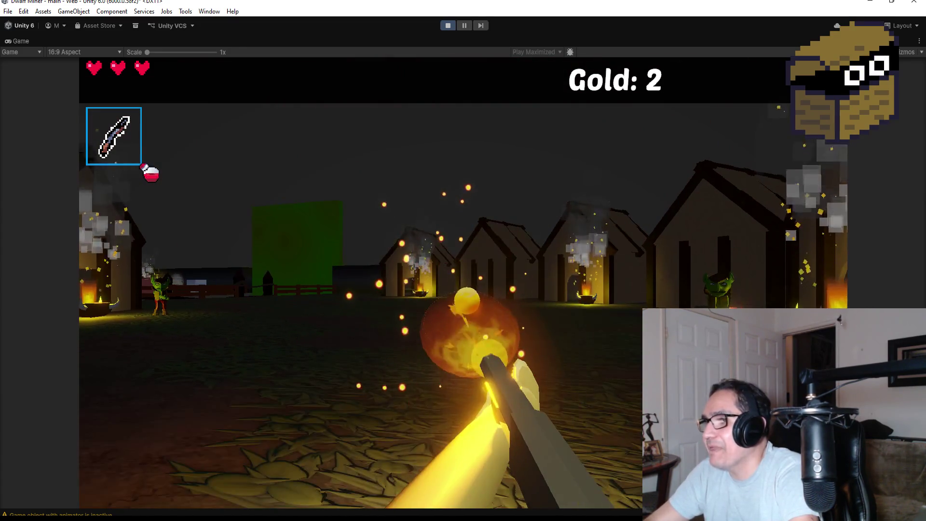
key("w")
left_click(463, 283)
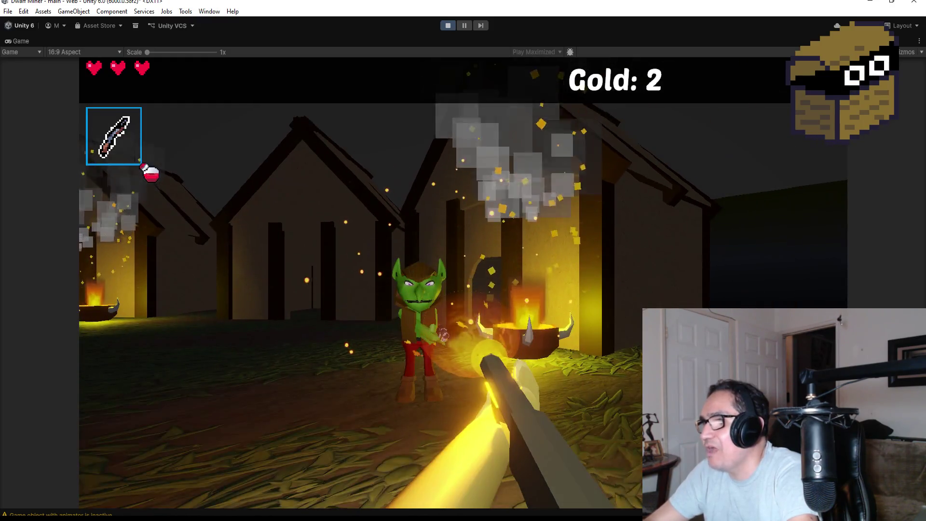
left_click(463, 283)
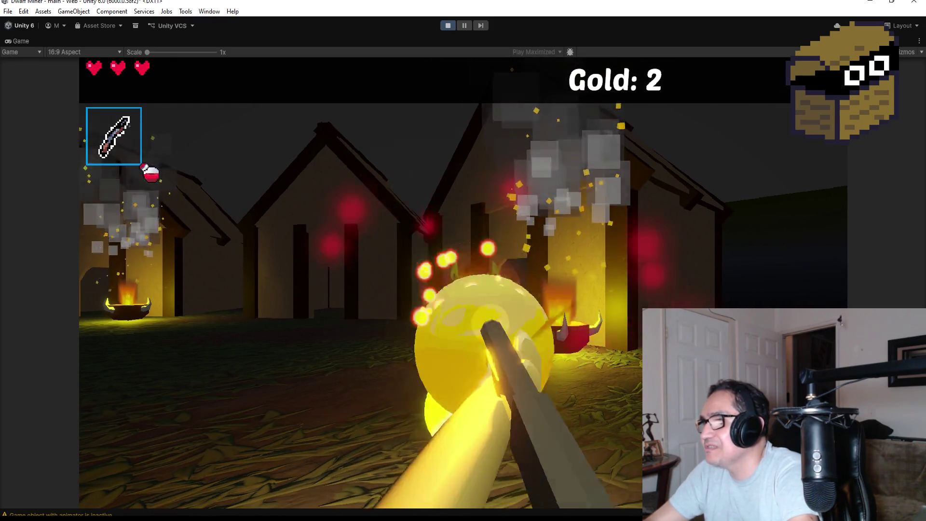
Search the houses and walk through the doorway up to the sleeping goblin's bed
key("w")
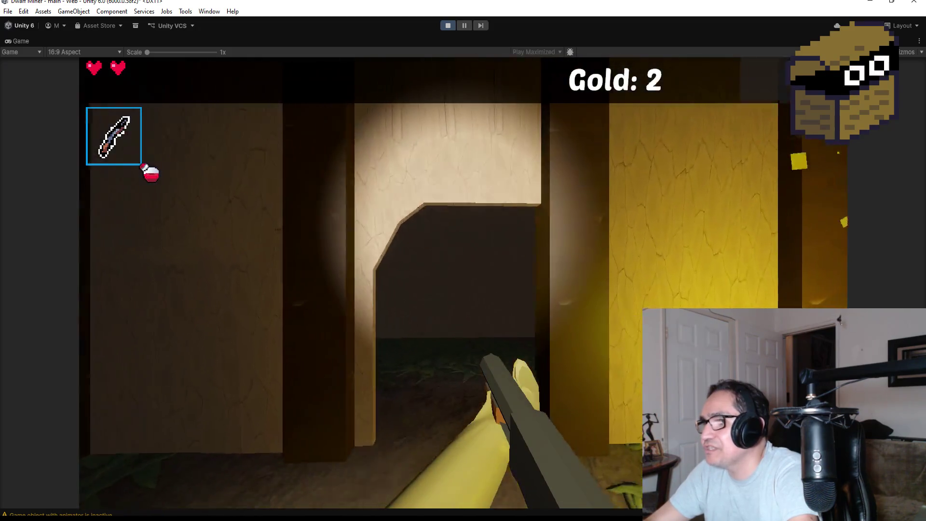
key("w")
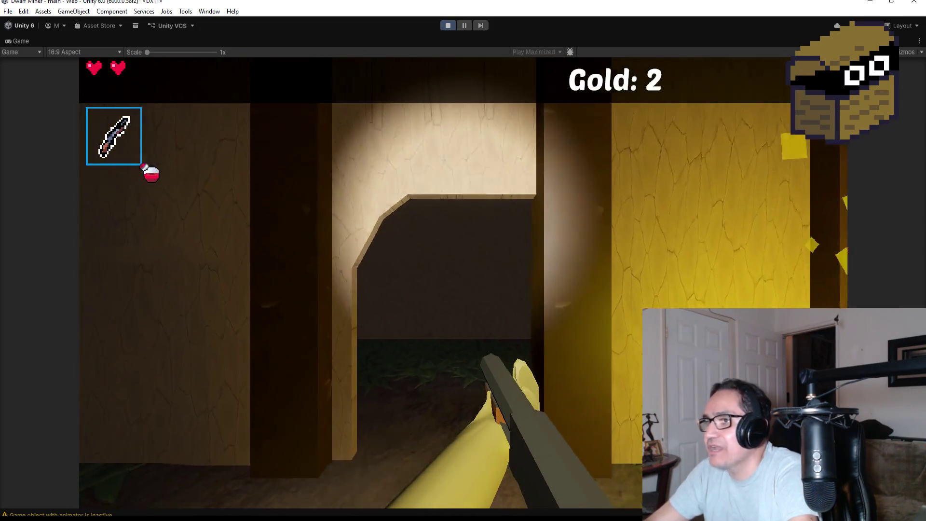
key("w")
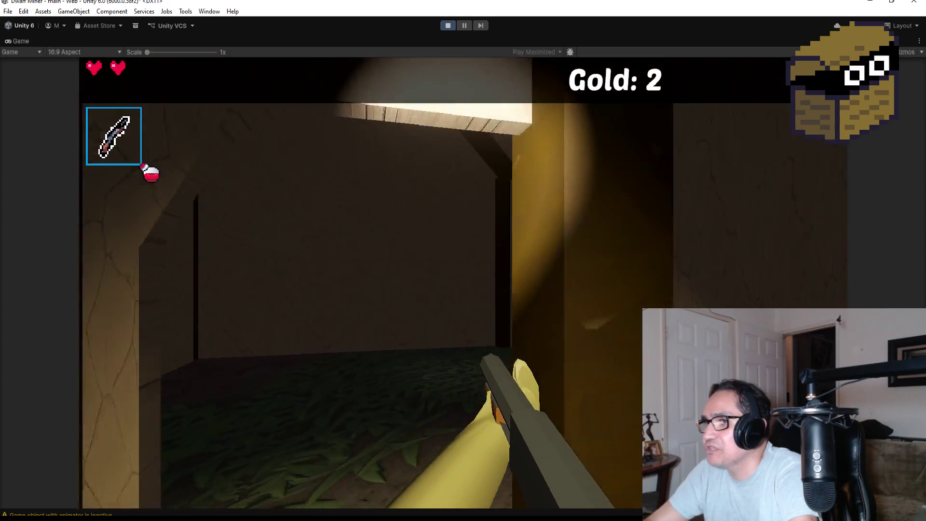
key("w")
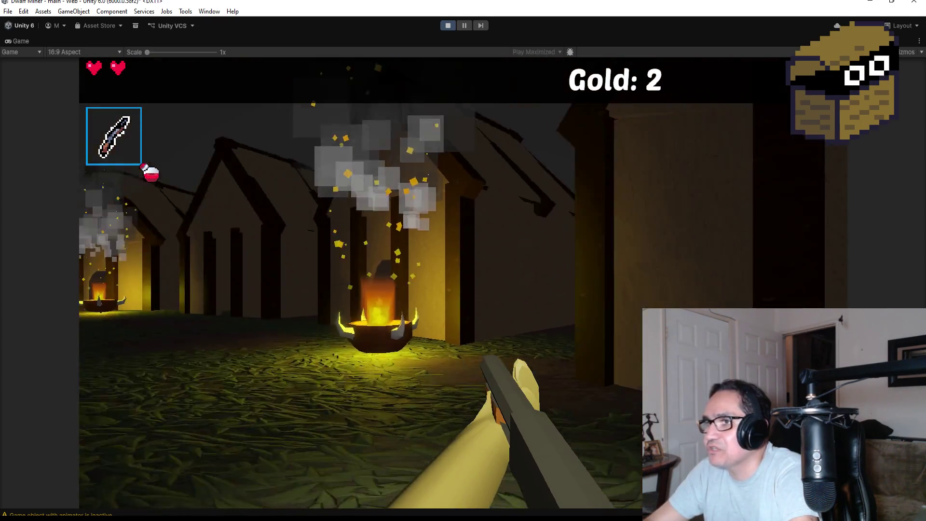
key("w")
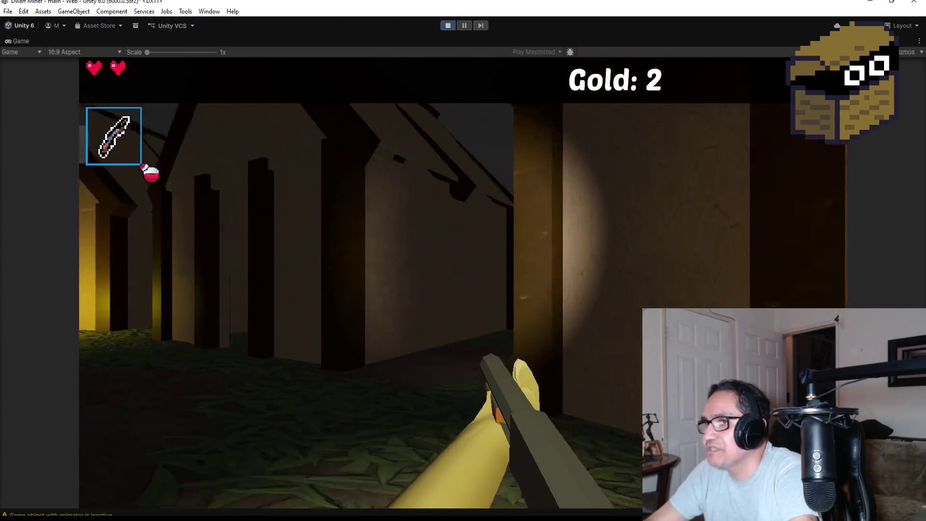
key("w")
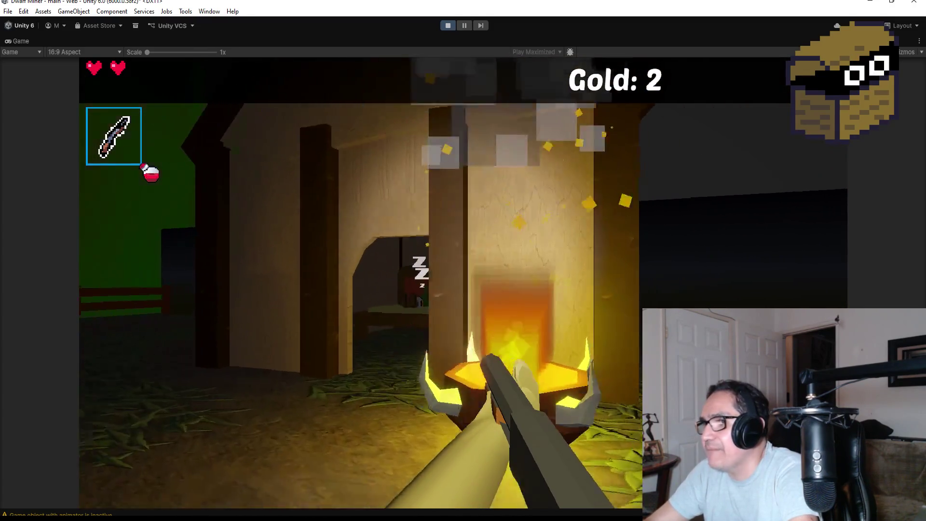
key("w")
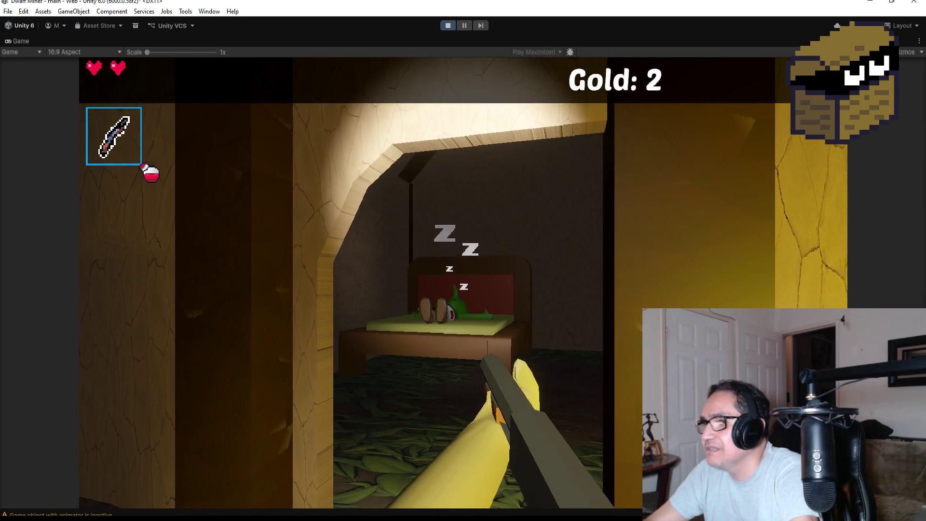
key("w")
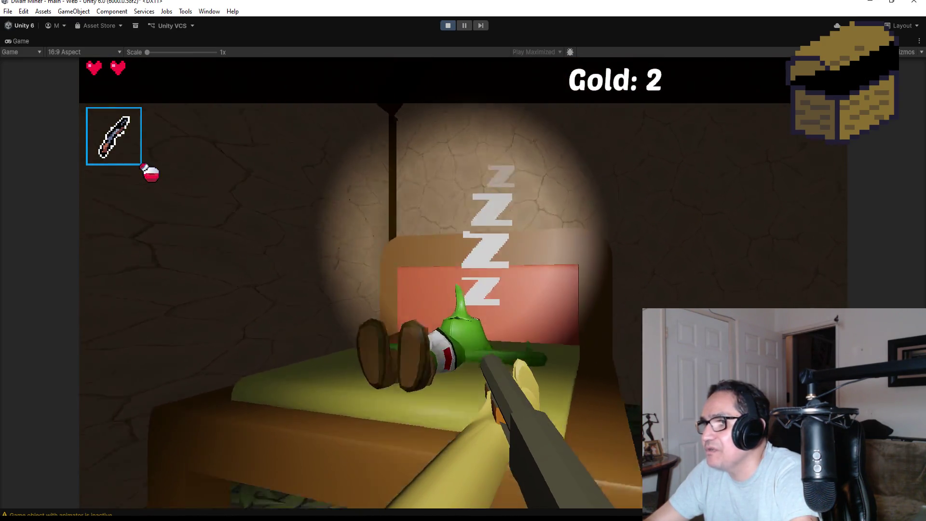
Retreat from the woken bat-wielding goblin, strike it down, and head back outside
key("s")
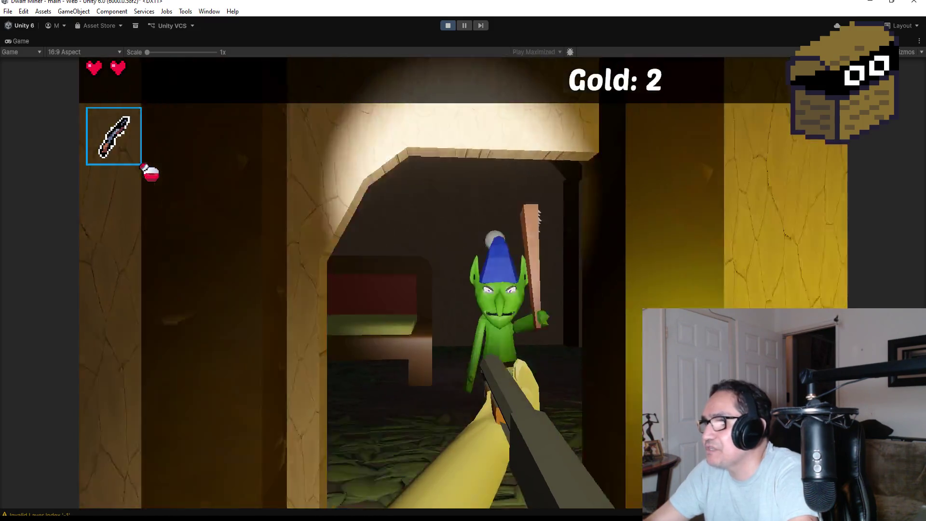
key("s")
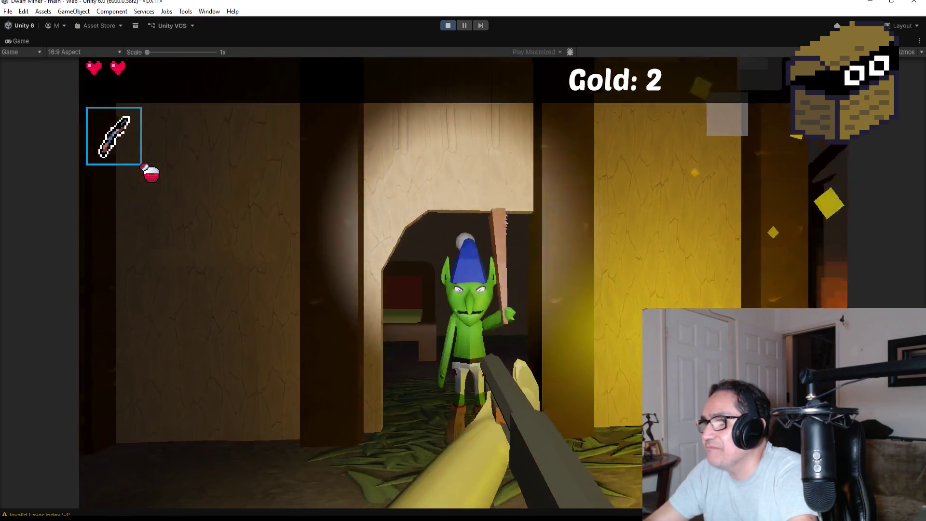
key("s")
left_click(361, 282)
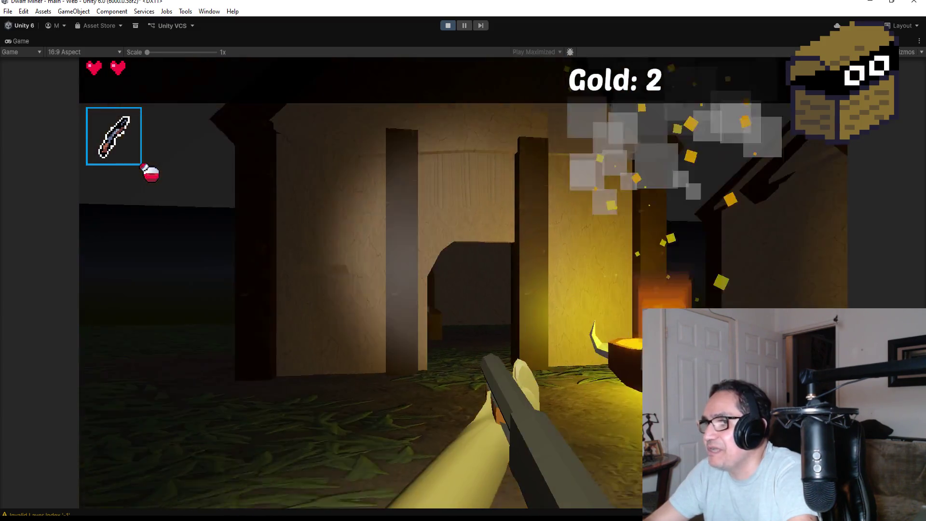
key("w")
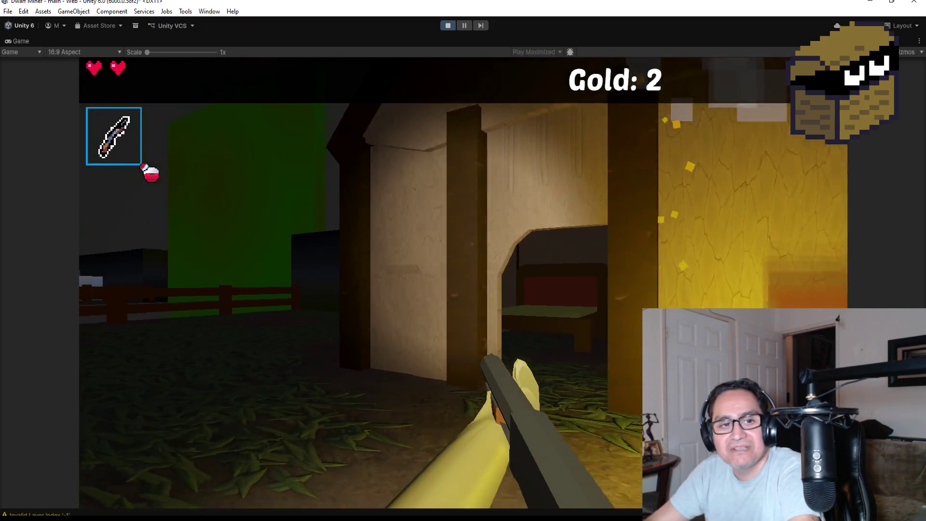
key("s")
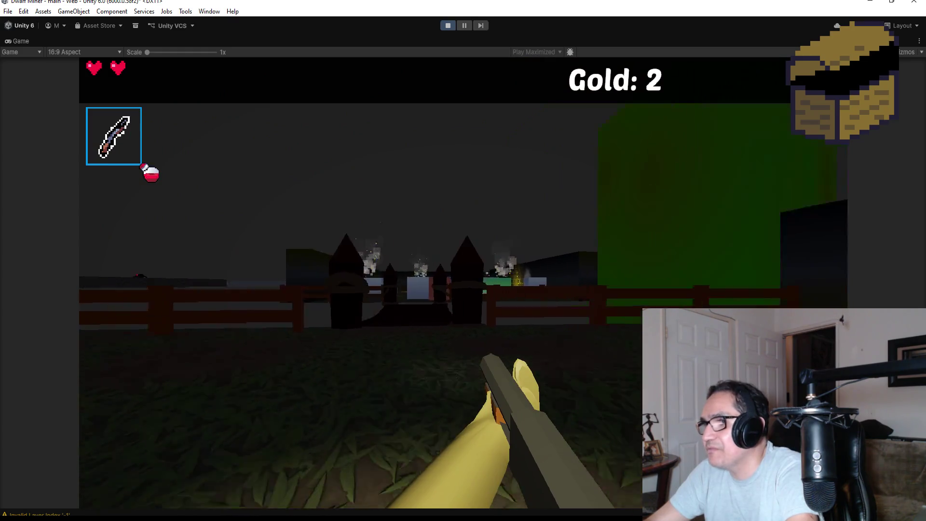
Destroy the goblin with two fireballs, then walk into the house and back out
key("w")
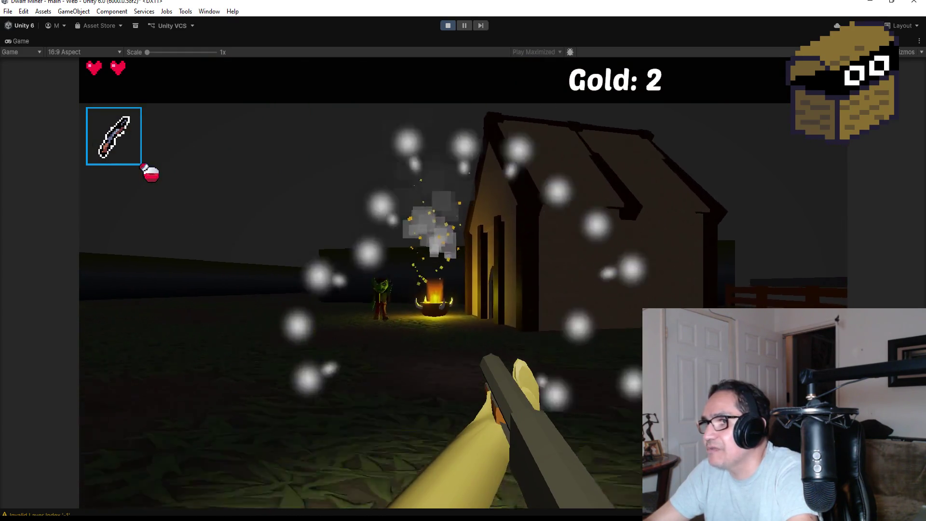
left_click(463, 282)
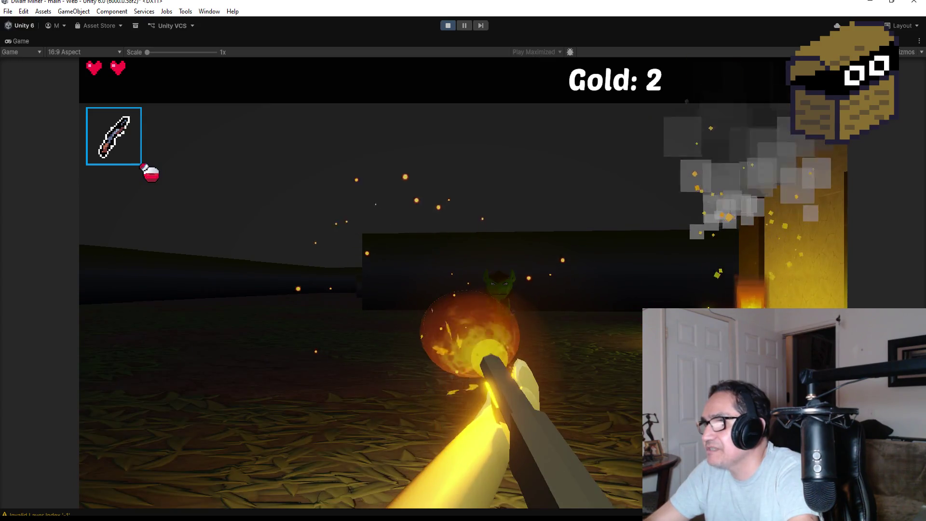
left_click(463, 282)
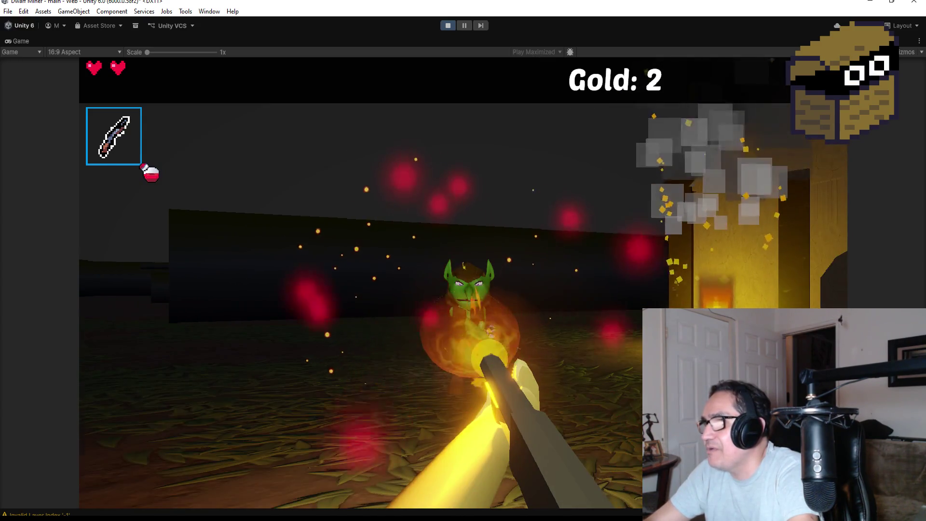
mouse_move(463, 261)
key("w")
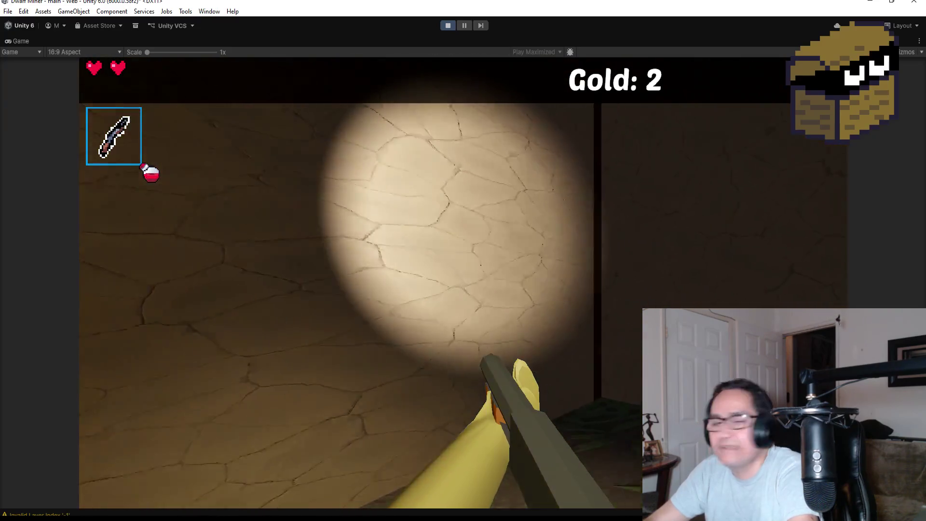
mouse_move(463, 260)
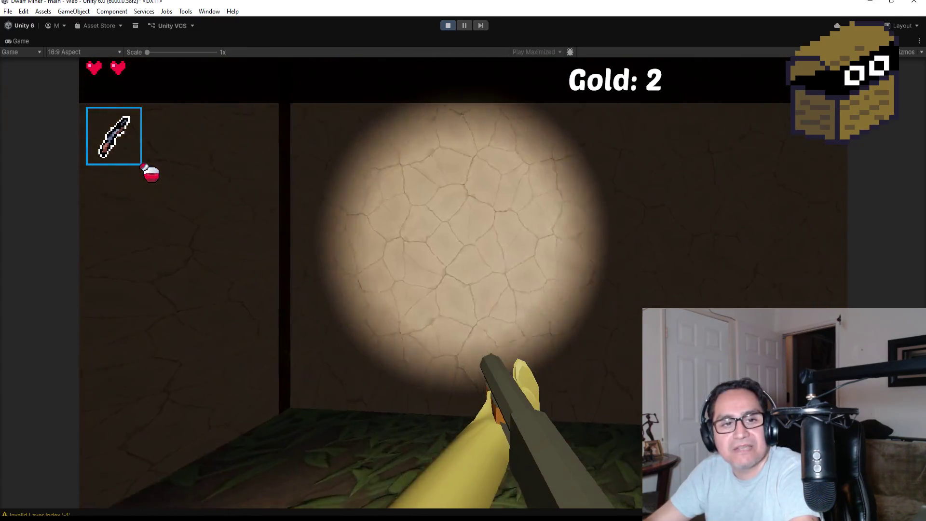
key("w")
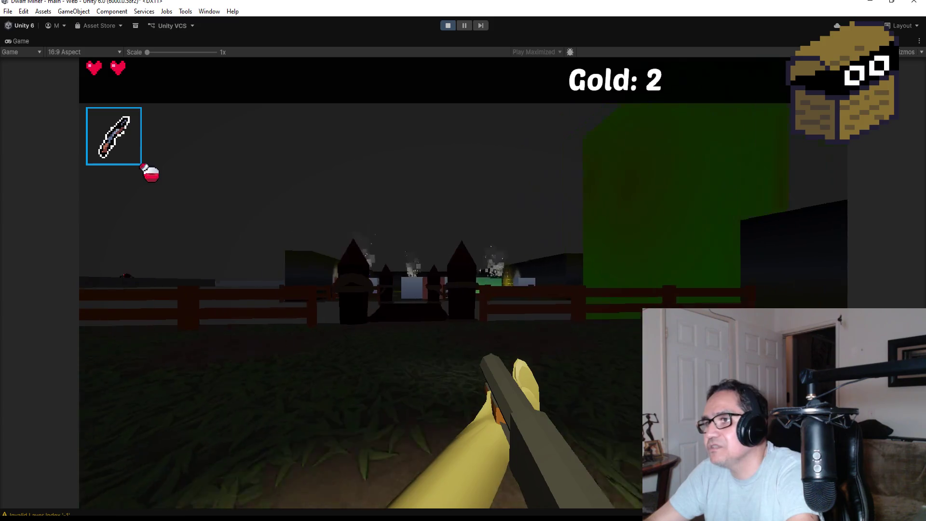
Walk past the house to collect a heart pickup, then stop the playtest
key("w")
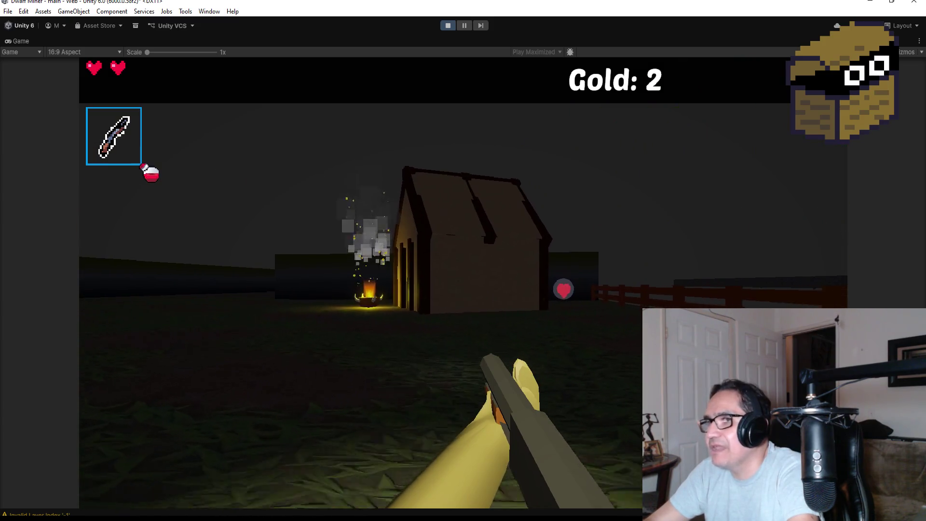
key("w")
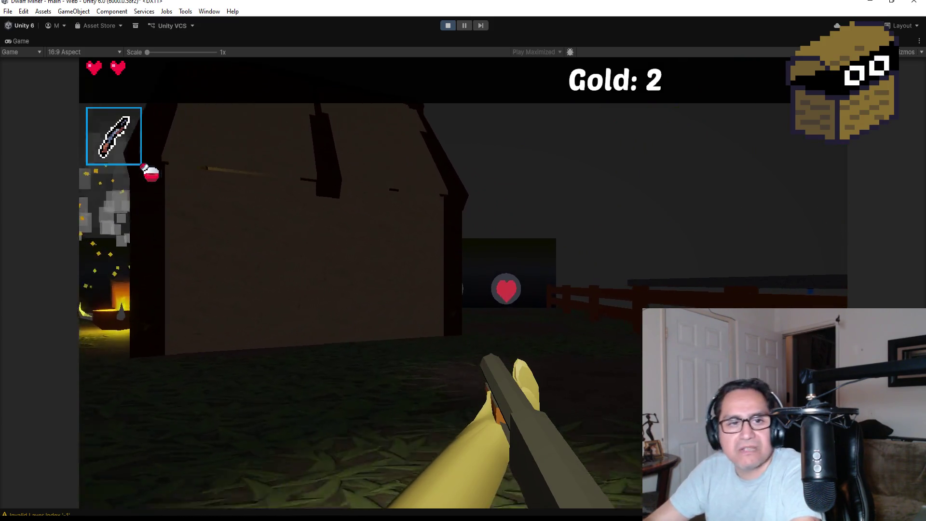
key("w")
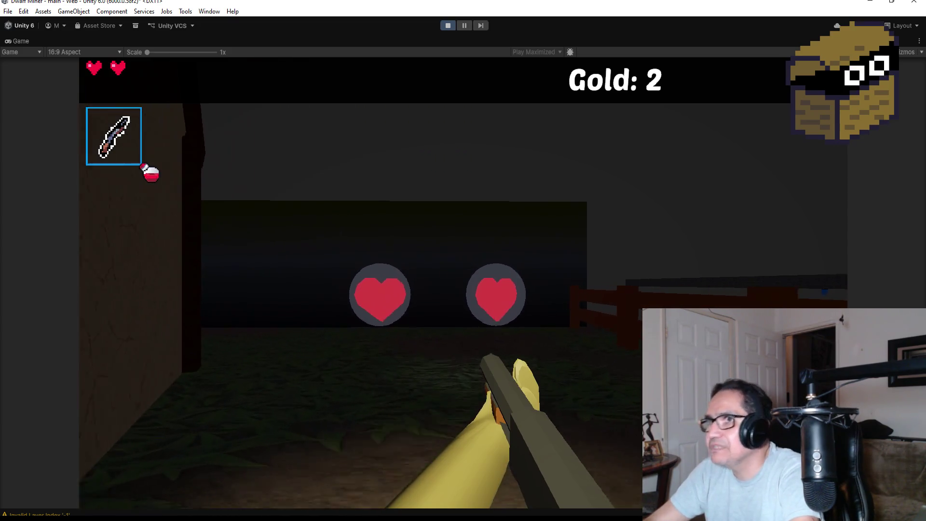
key("w")
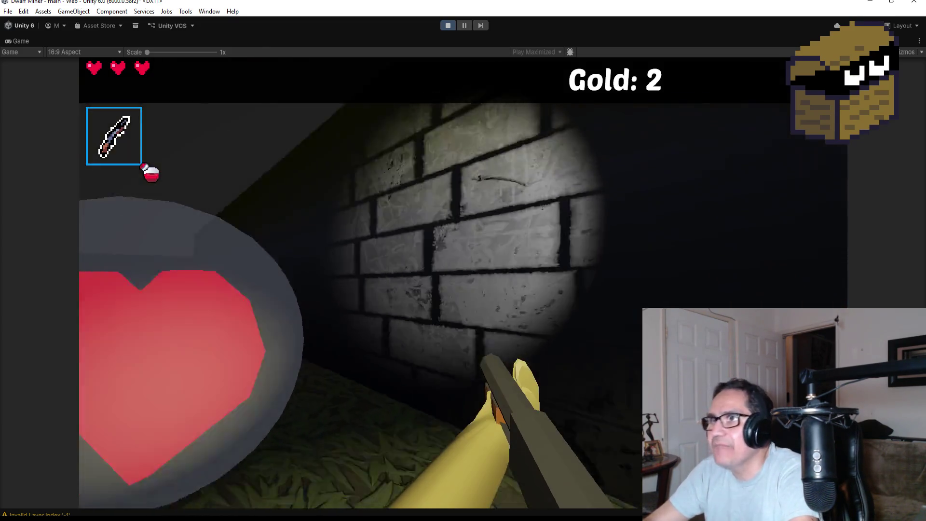
key("Escape")
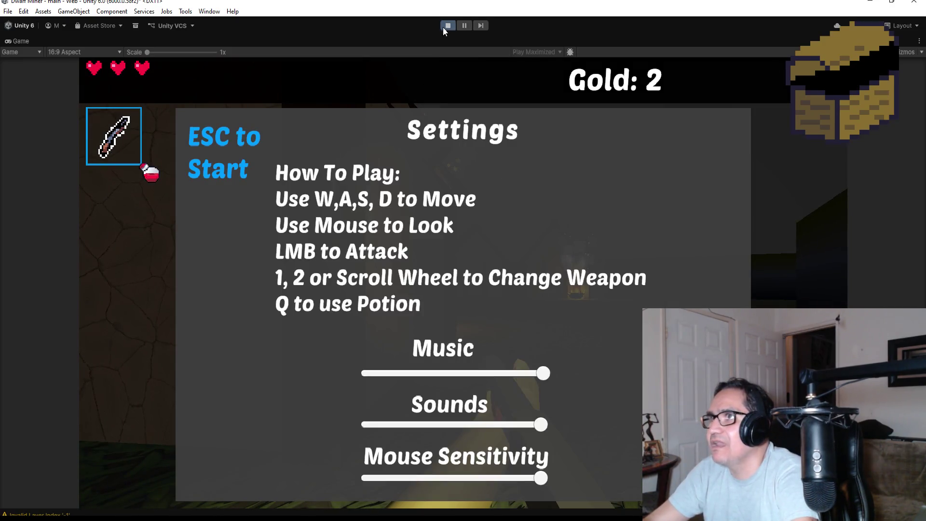
left_click(449, 25)
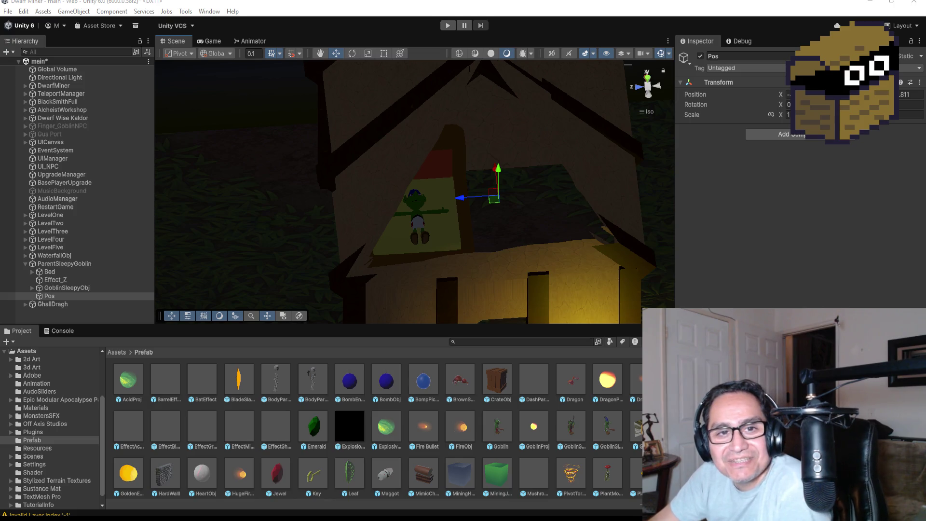
Switch from the Unity goblin scene to the Discord server window
key("alt+Tab")
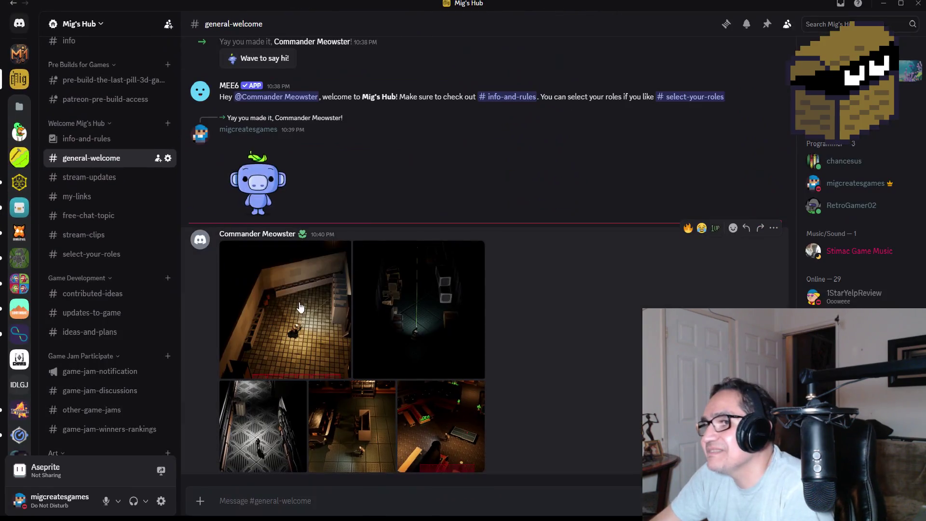
Open the posted screenshots full-size and page through them, zooming on the character and health/mana bars
left_click(289, 308)
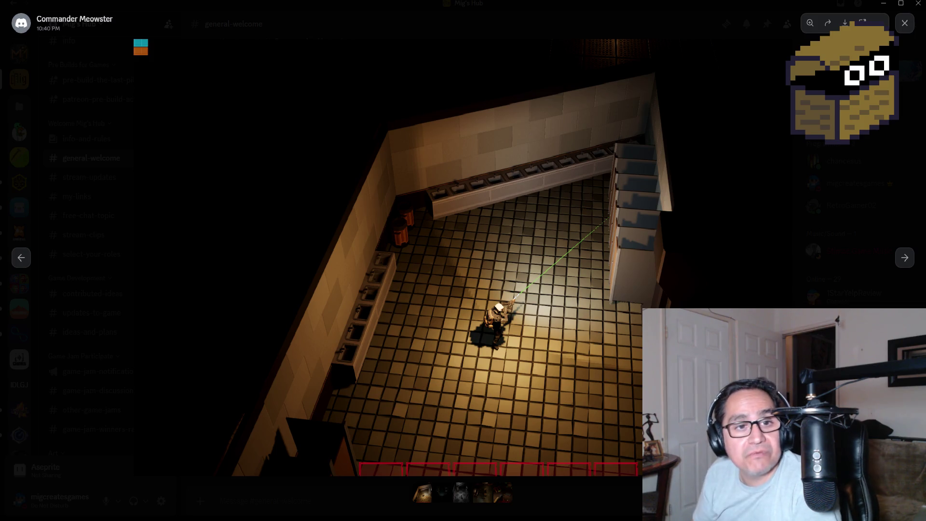
left_click(905, 258)
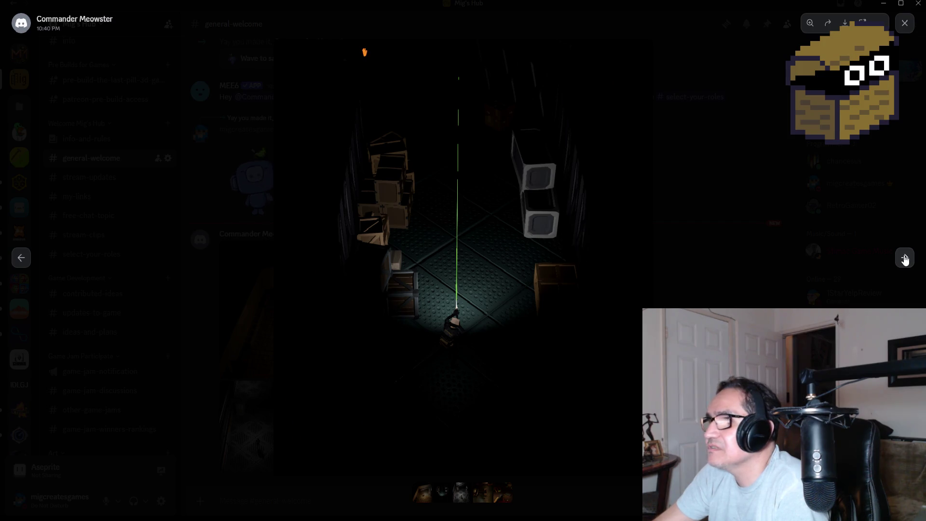
left_click(904, 258)
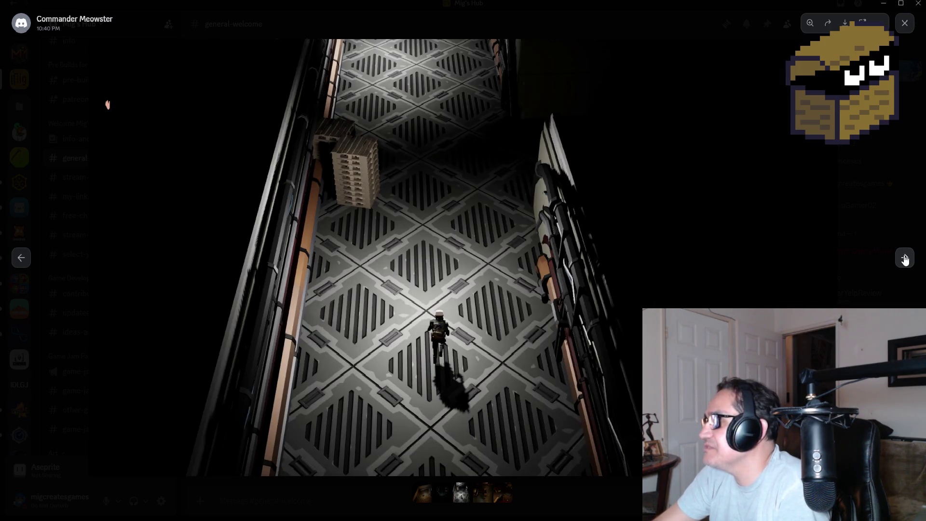
left_click(905, 259)
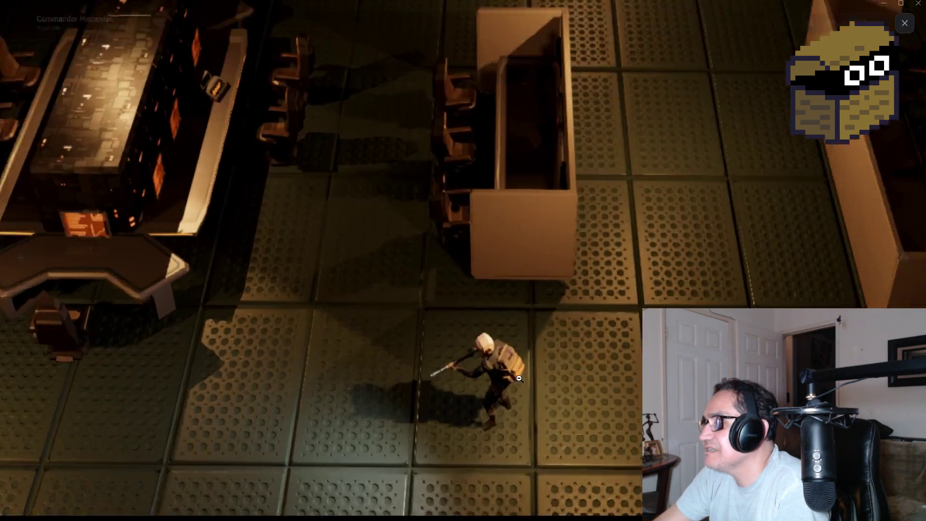
left_click(501, 376)
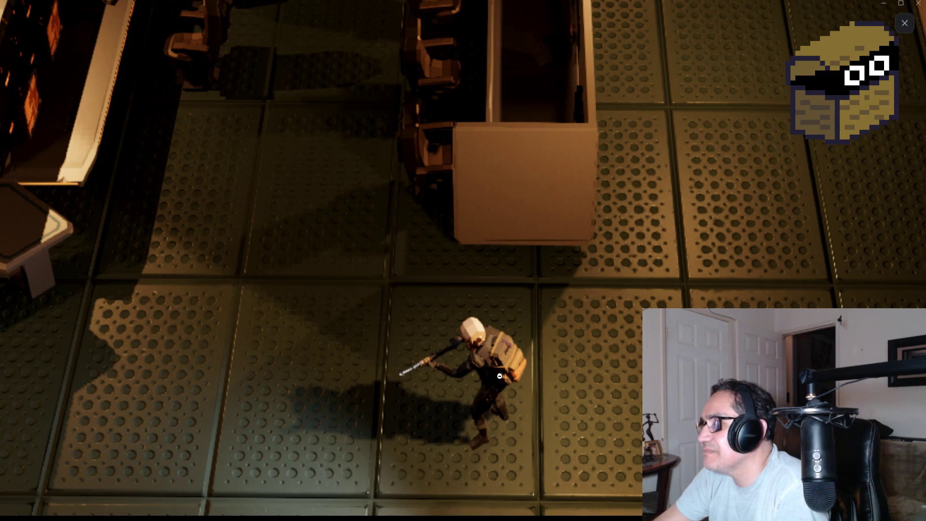
left_click(540, 361)
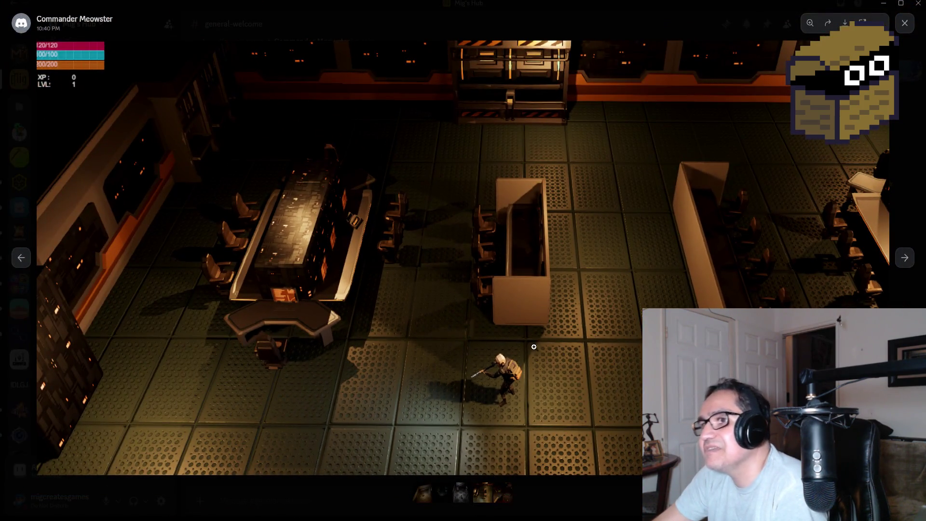
left_click(58, 57)
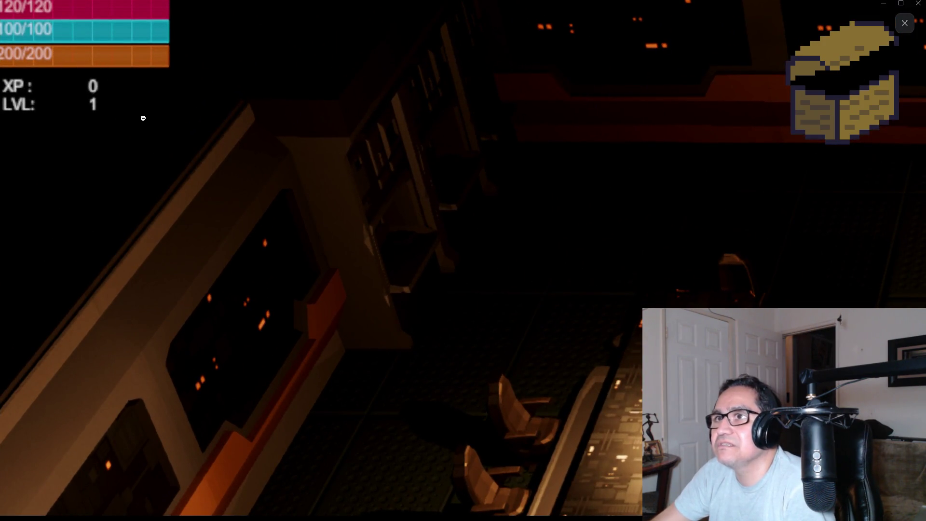
left_click(290, 147)
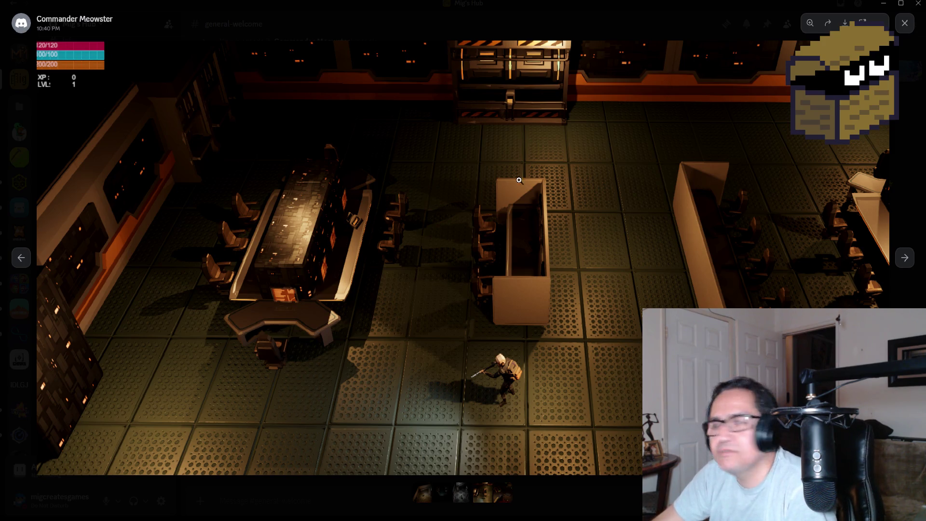
Continue to the lounge screenshot, zoom in and out, then advance to the tiled-room screenshot
left_click(904, 259)
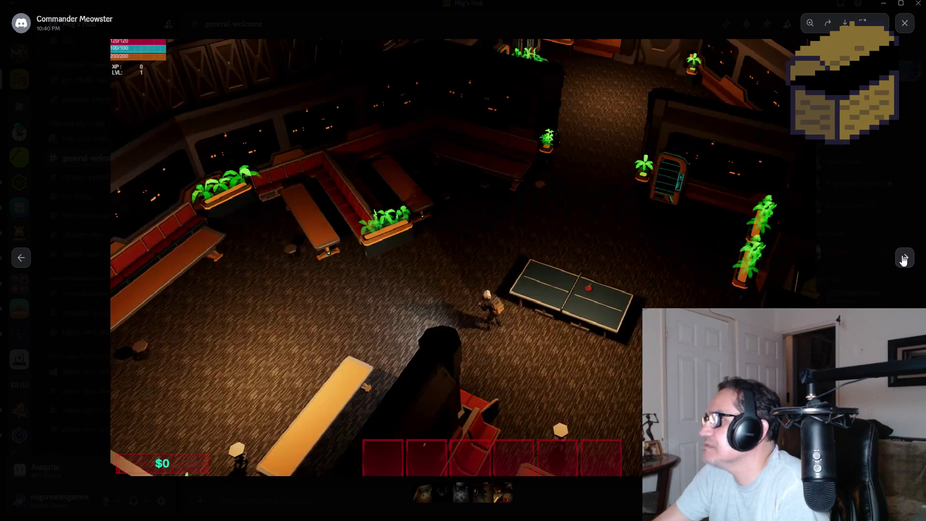
left_click(335, 223)
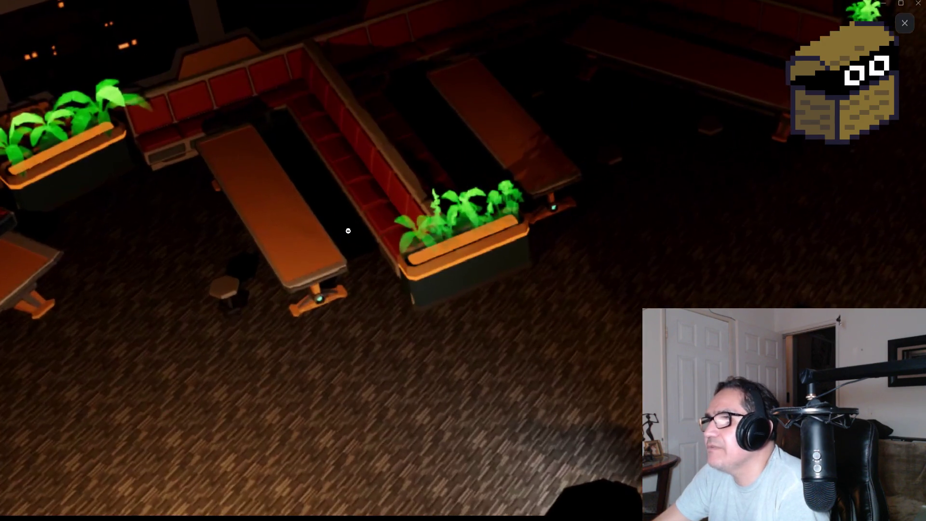
left_click(539, 320)
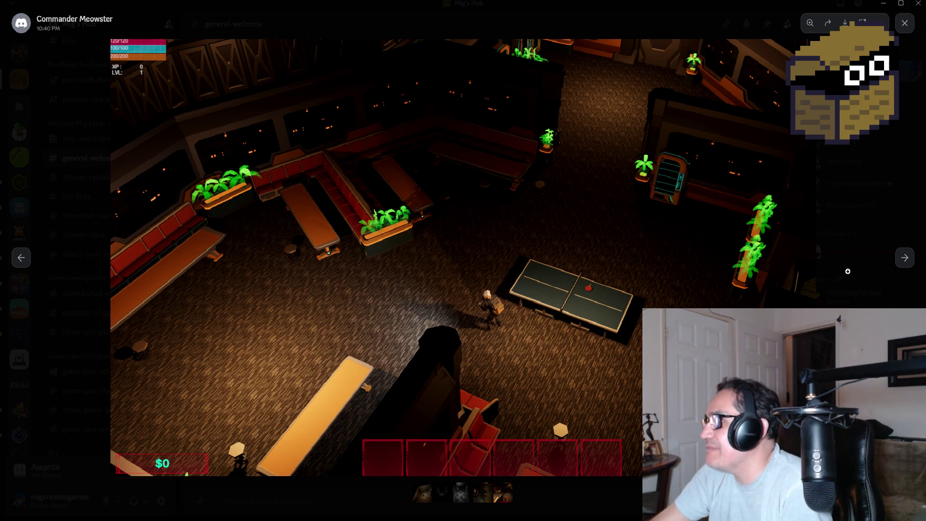
left_click(909, 261)
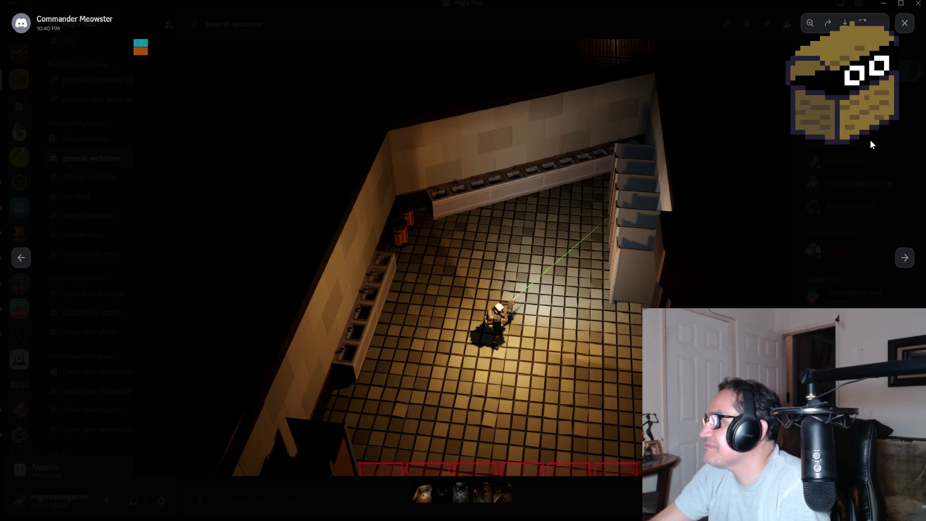
Close the Discord image viewer and minimise Discord to reveal the Unity editor
left_click(905, 23)
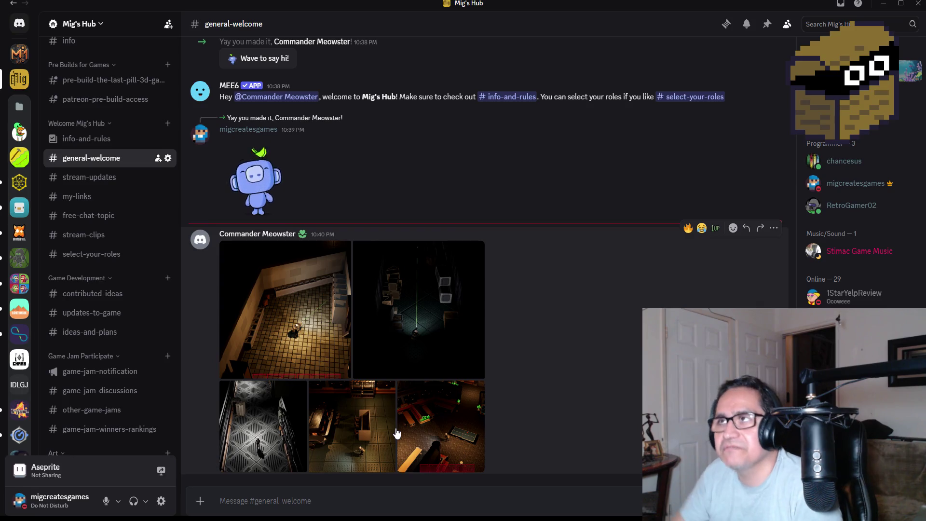
left_click(883, 4)
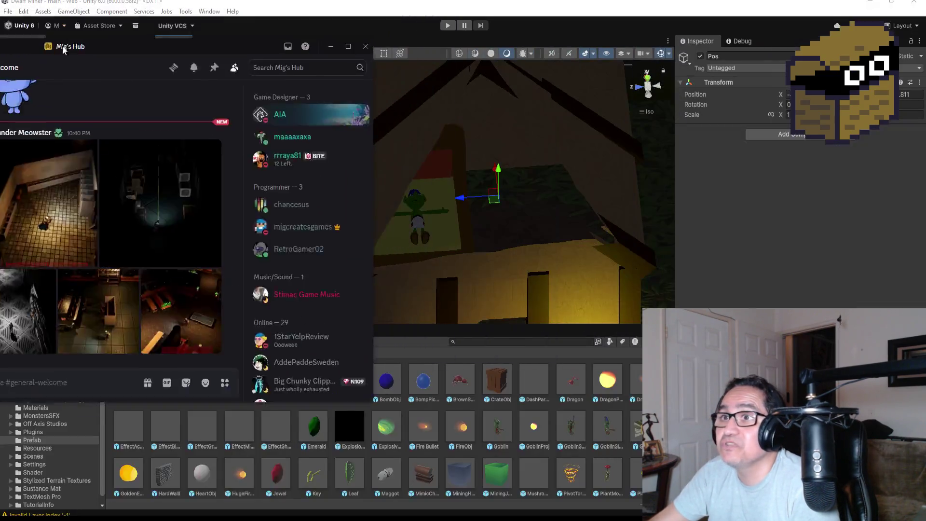